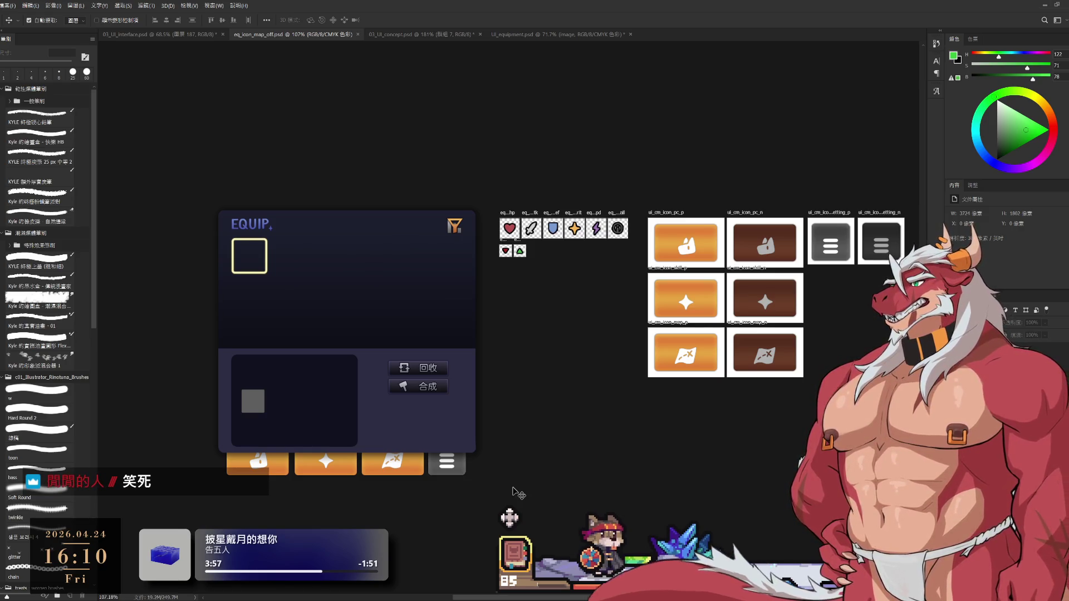
Zoom in on the EQUIP mockup and select the eq_icon_filter_on layer.
ctrl+click(469, 474)
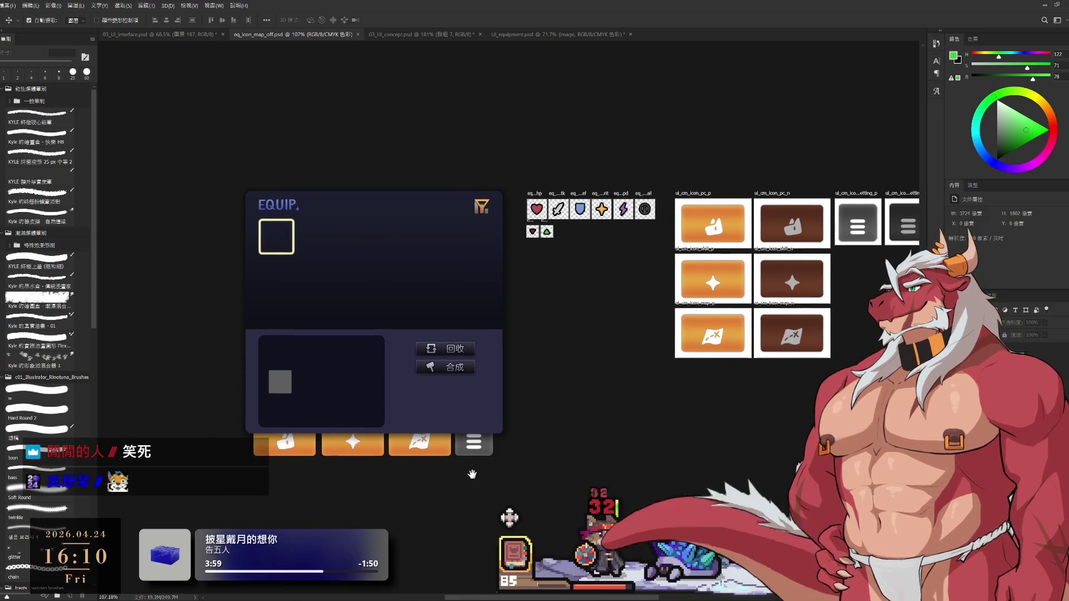
ctrl+click(468, 474)
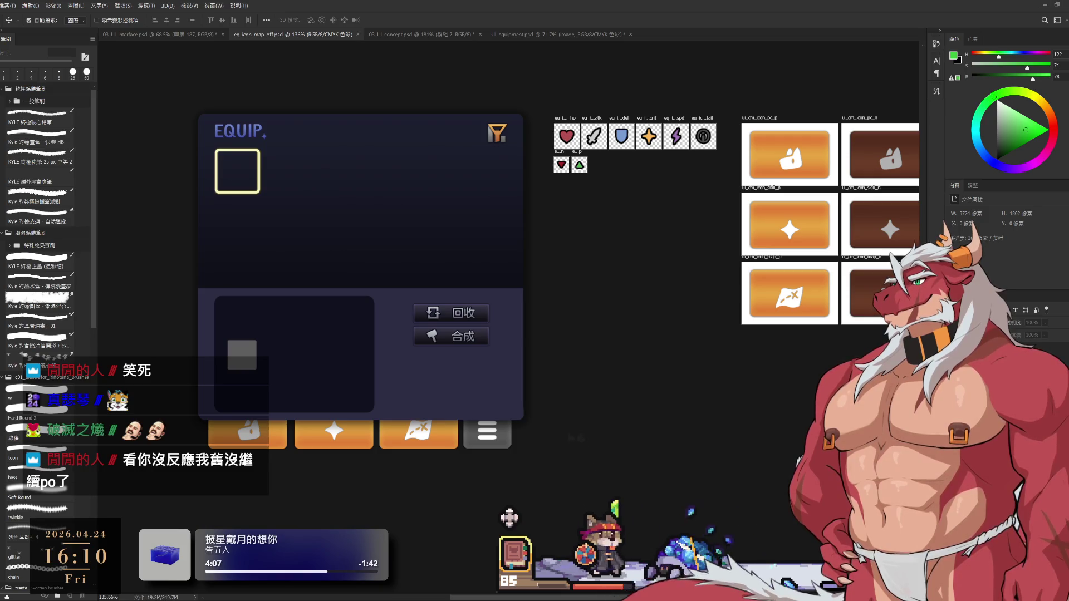
key(alt+bracketleft)
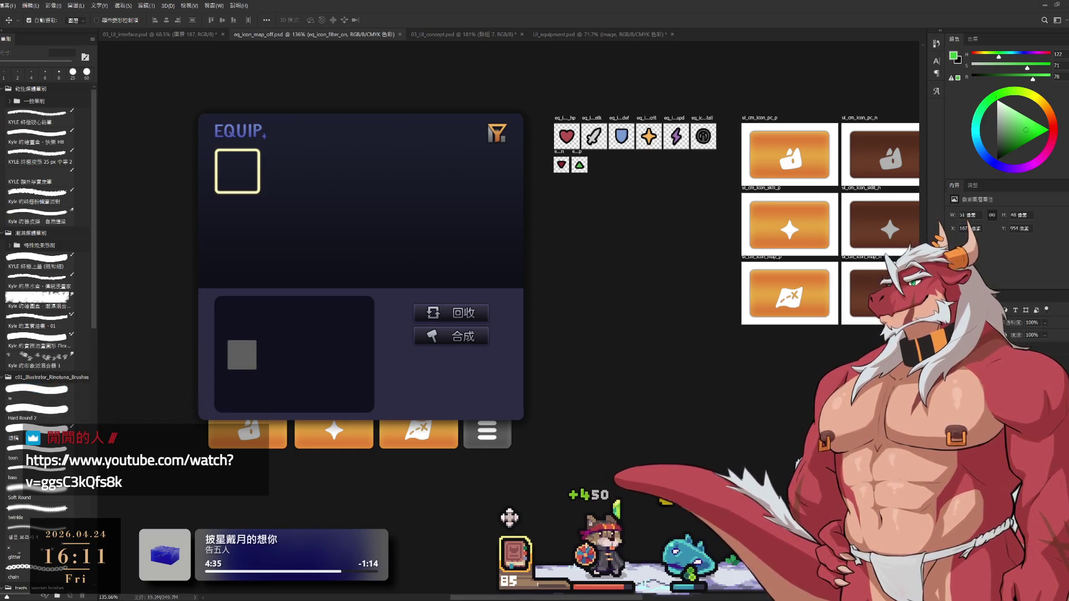
scroll(745, 339, down, 3)
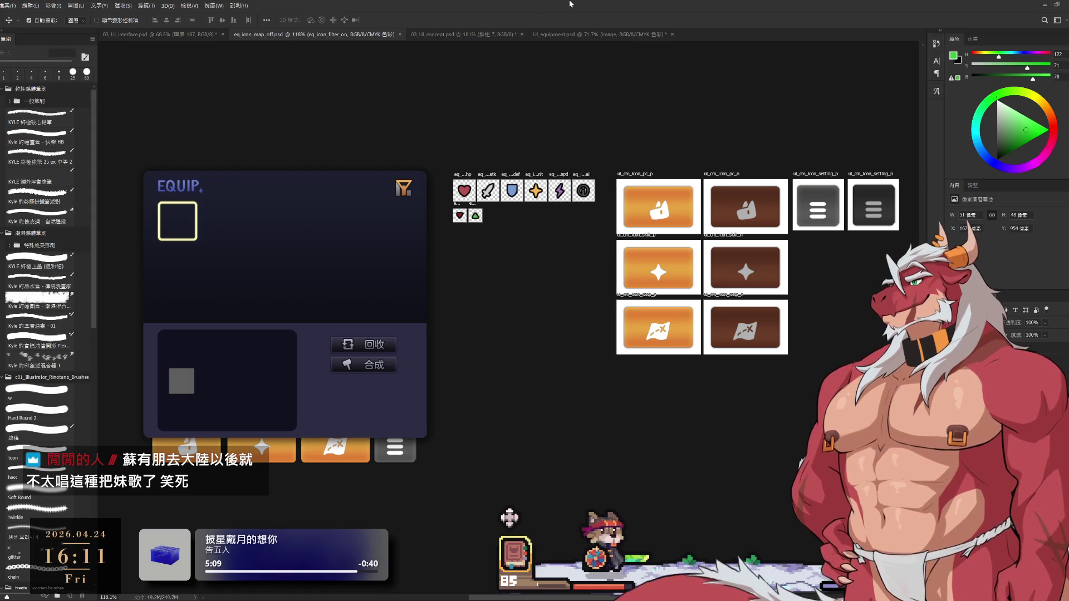
Select the filter and eq_icon_sort funnel icon layers in turn, checking the funnel with Free Transform.
key(ctrl)
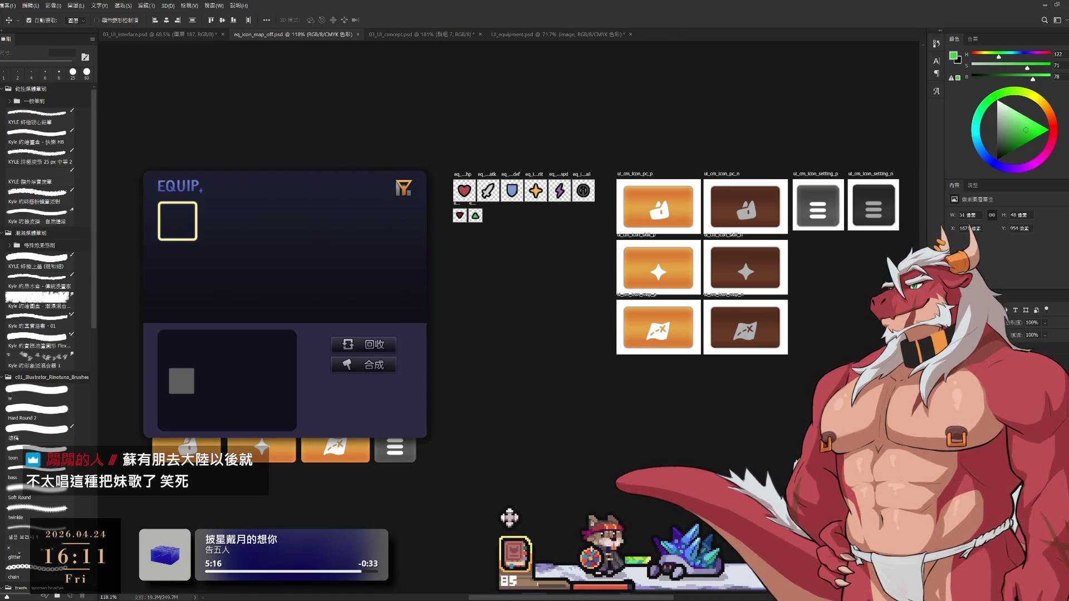
click(510, 518)
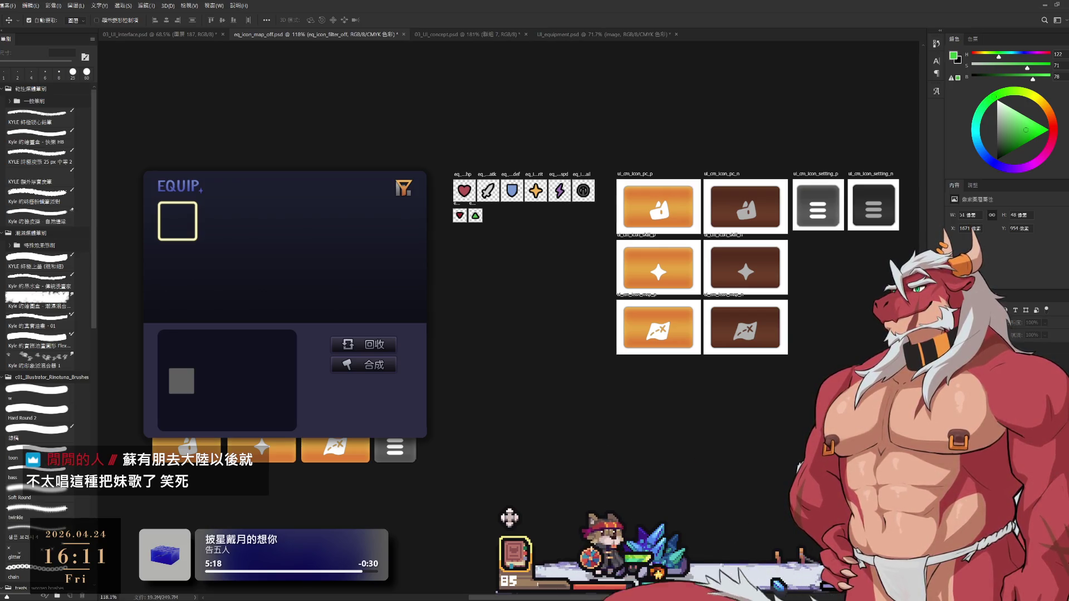
ctrl+click(509, 518)
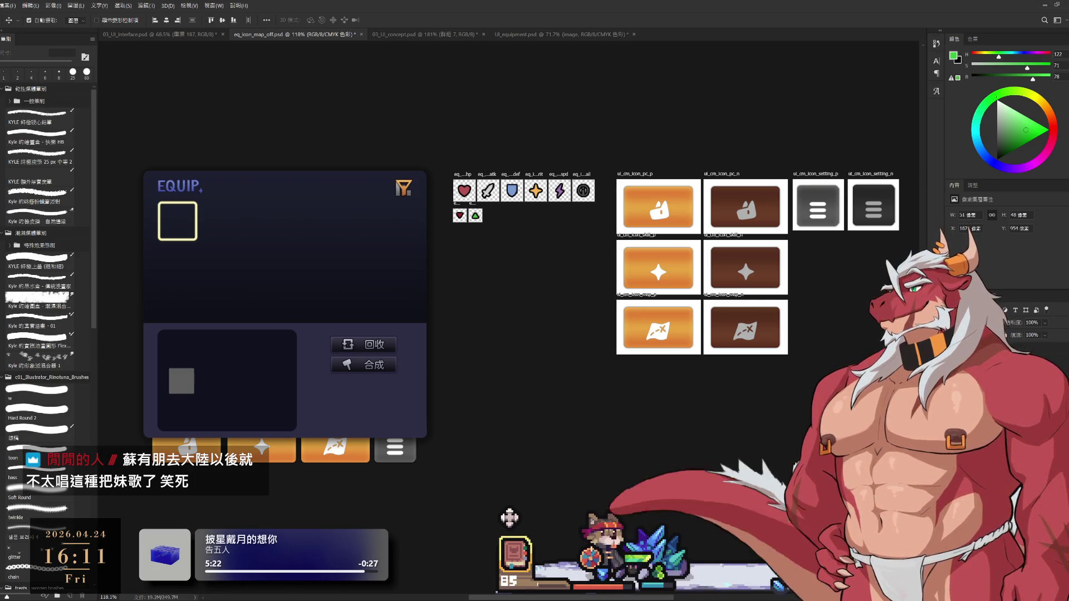
click(509, 518)
ctrl+click(510, 518)
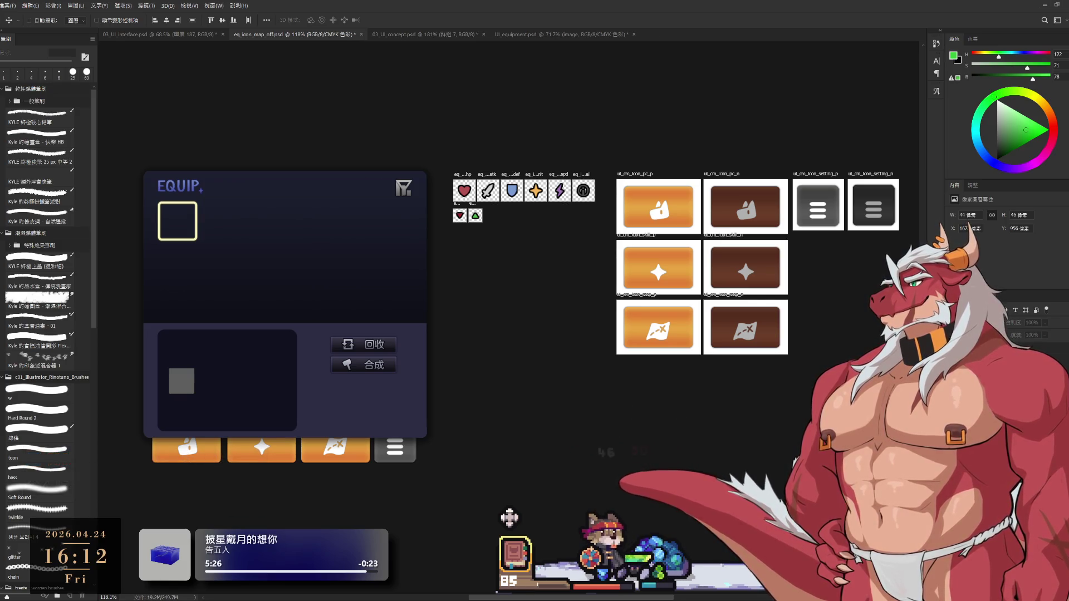
key(ctrl+t)
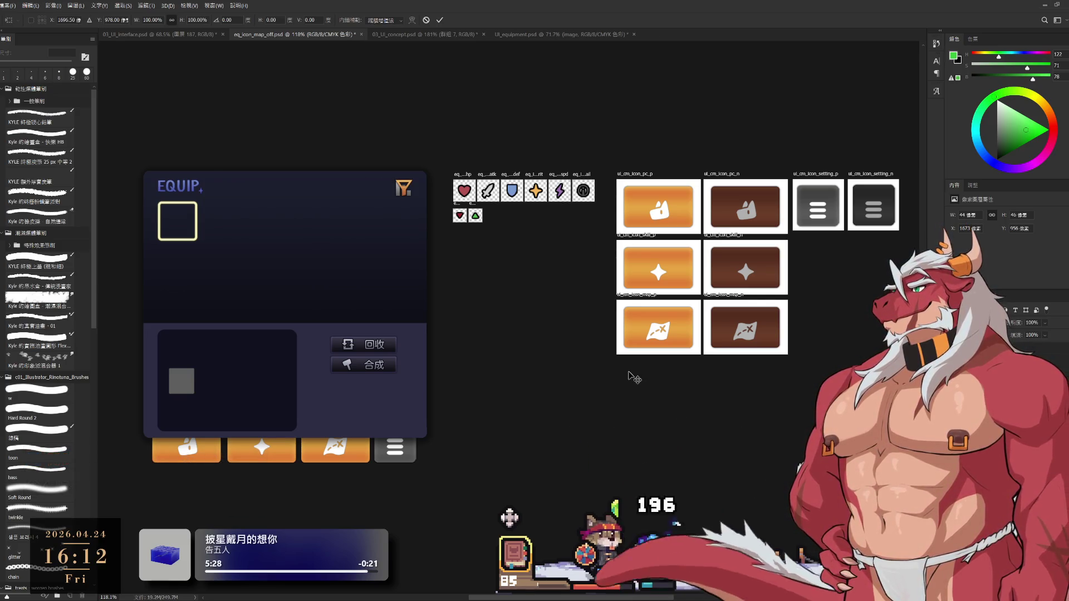
key(Return)
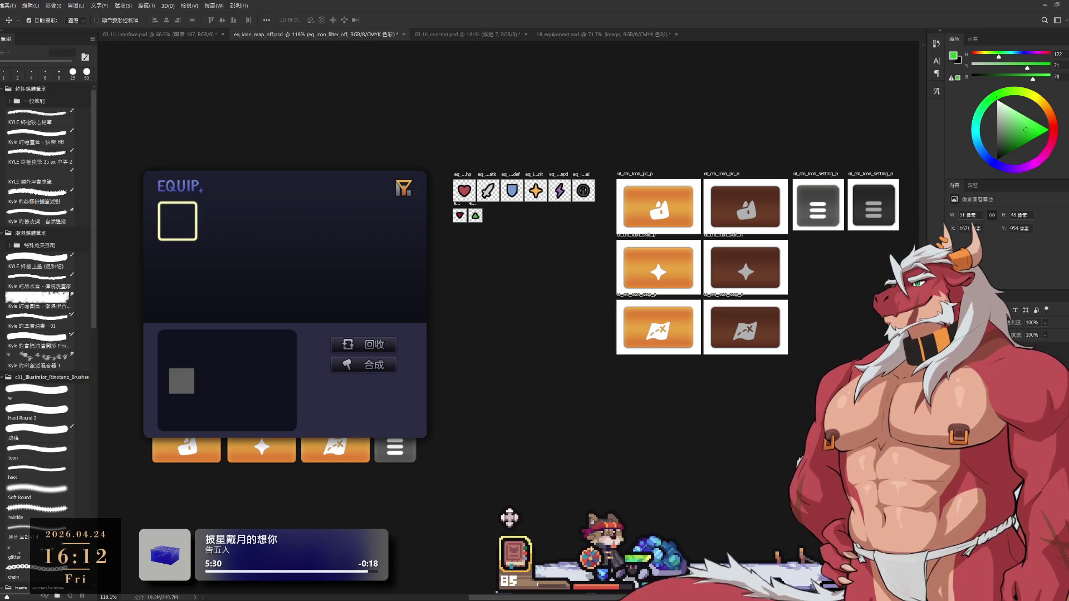
click(509, 518)
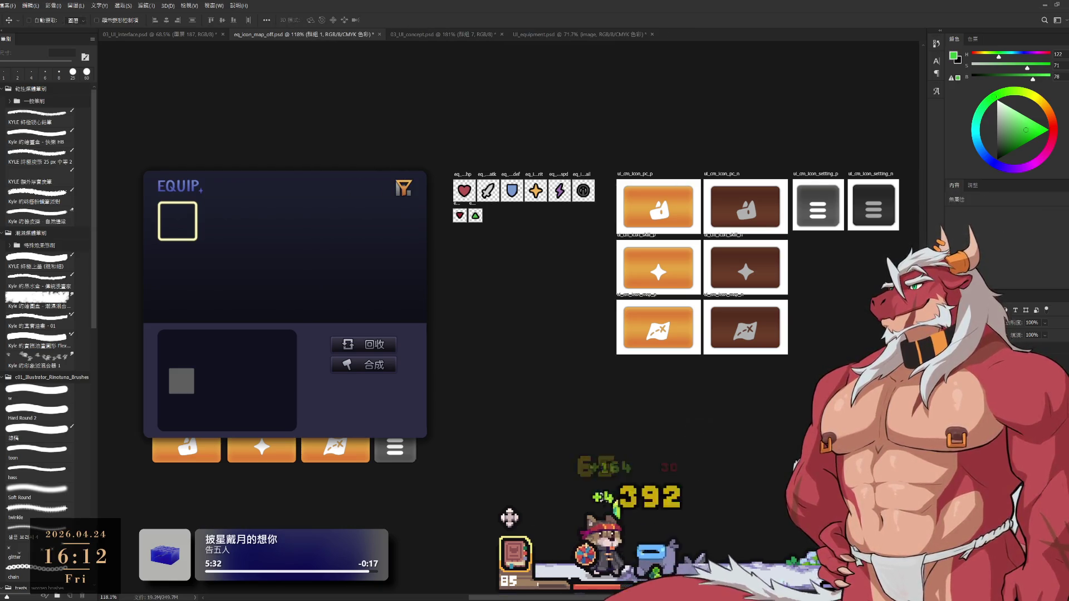
click(509, 517)
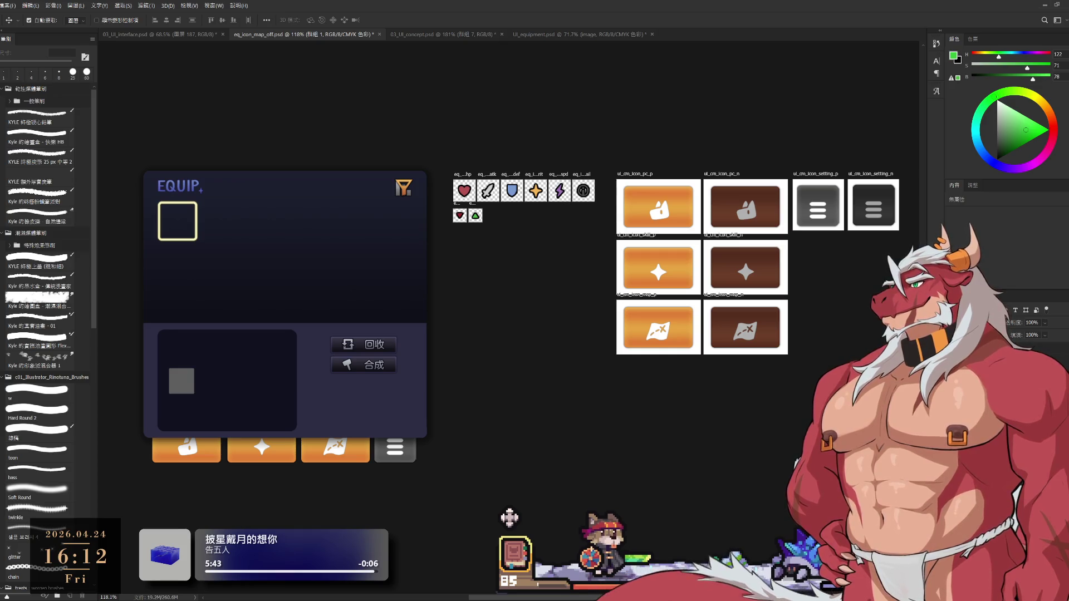
Alt-drag a copy of the panel's filter icon and align it over the original.
drag(402, 187, 563, 295)
scroll(564, 295, up, 3)
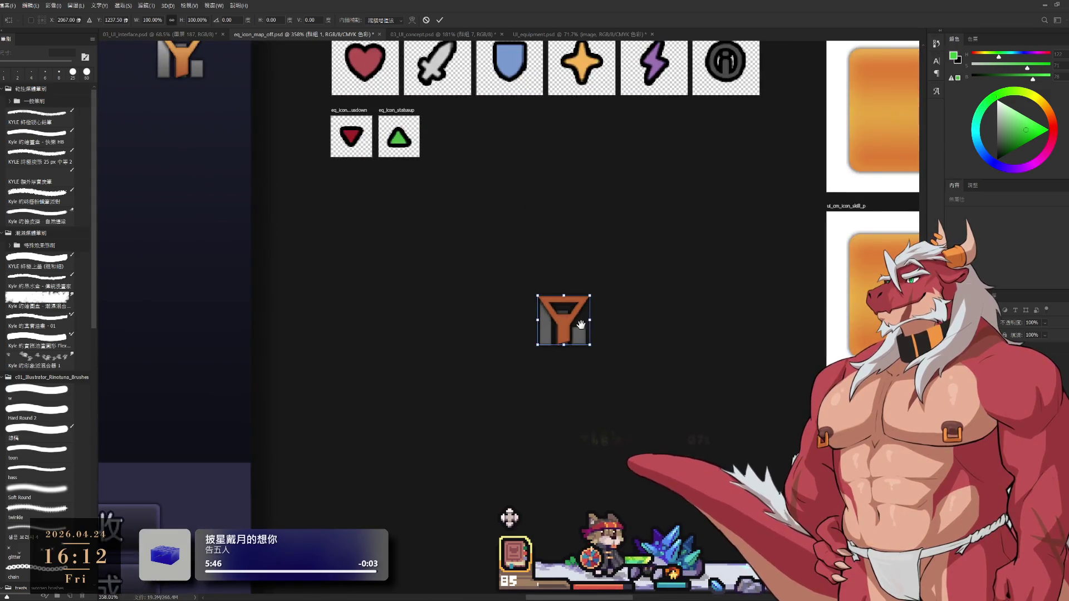
scroll(563, 322, down, 1)
drag(563, 322, 366, 179)
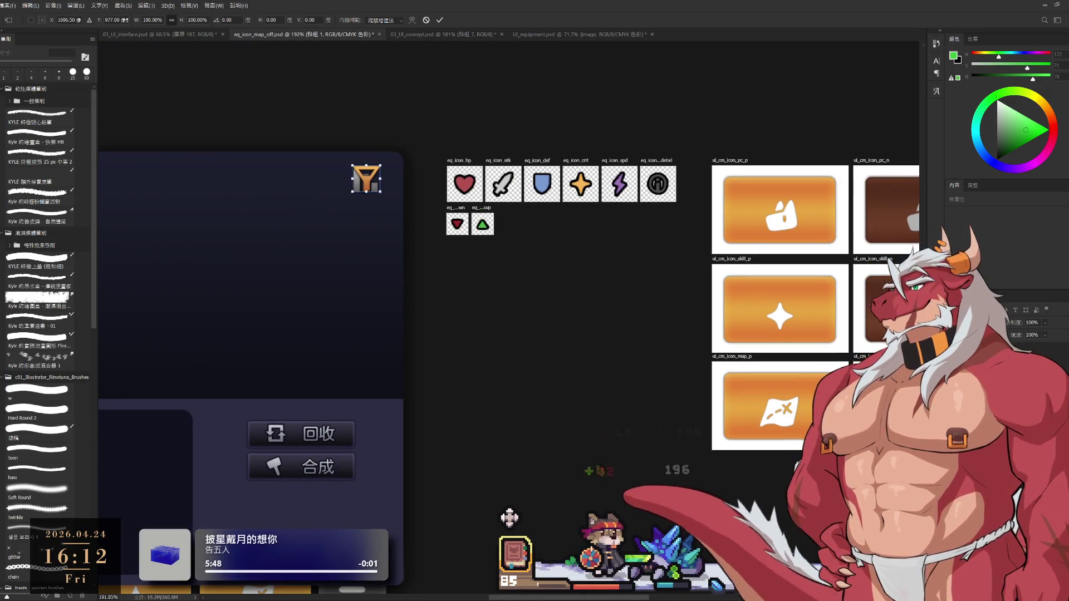
key(Return)
Group the filter icon copy as 群組 2 and select its own pixel layer.
click(365, 178)
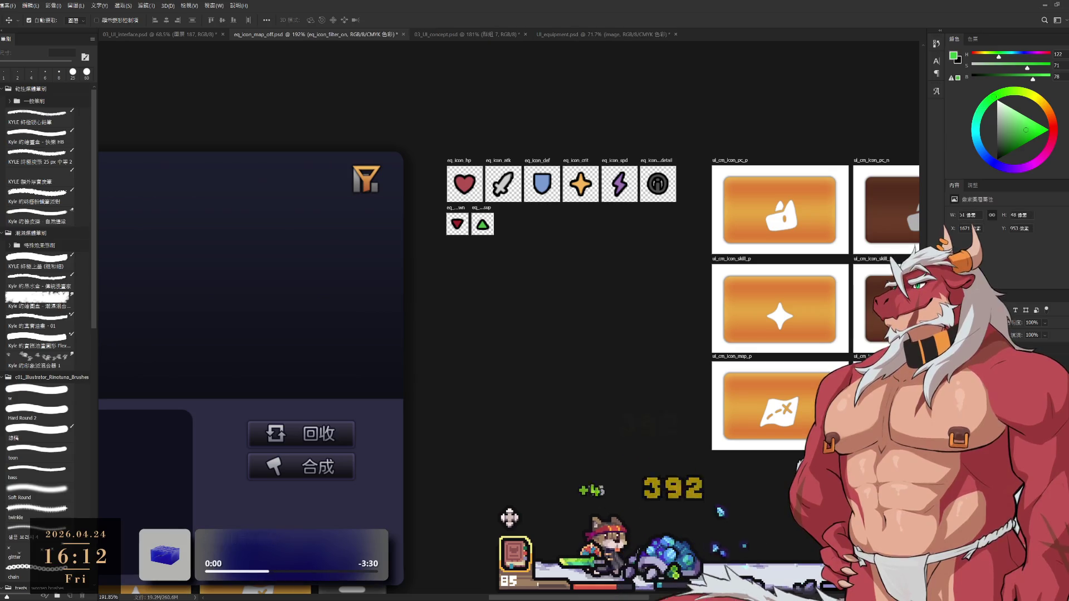
click(29, 20)
key(ctrl+g)
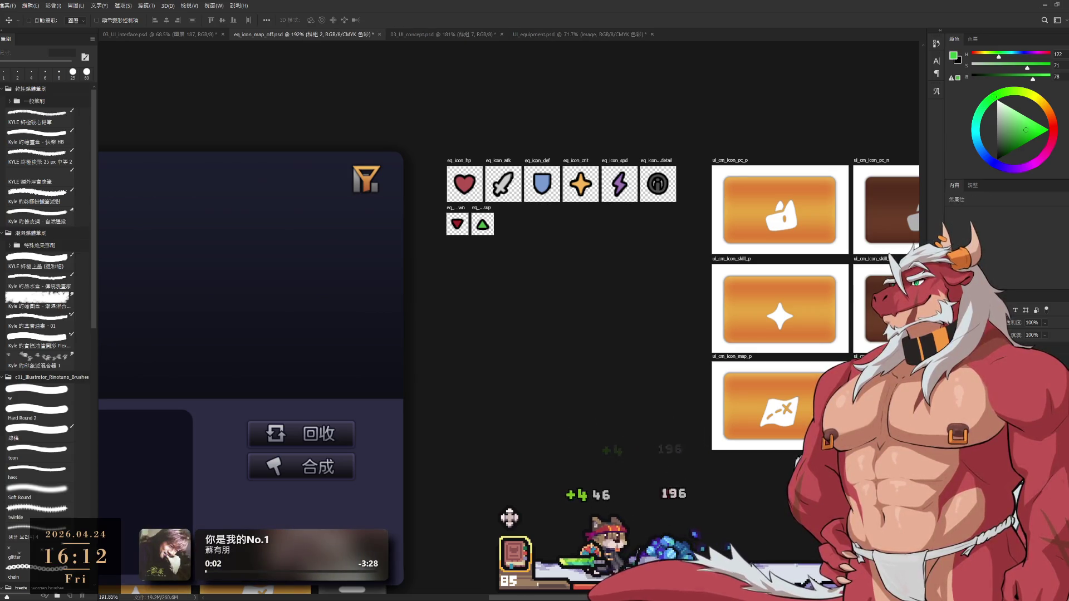
click(29, 20)
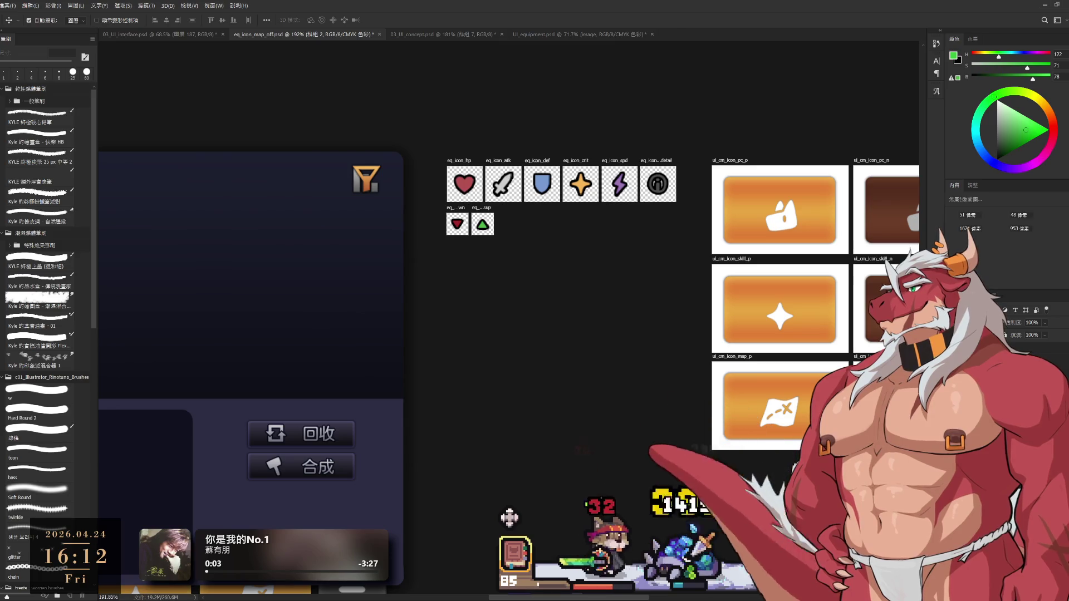
click(29, 20)
click(29, 20)
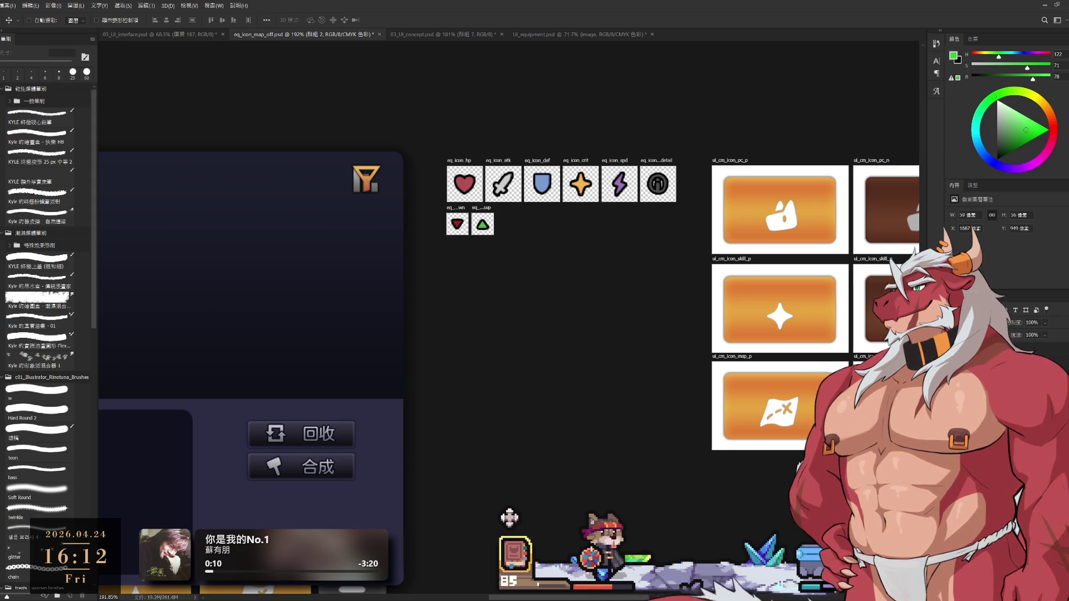
ctrl+click(366, 178)
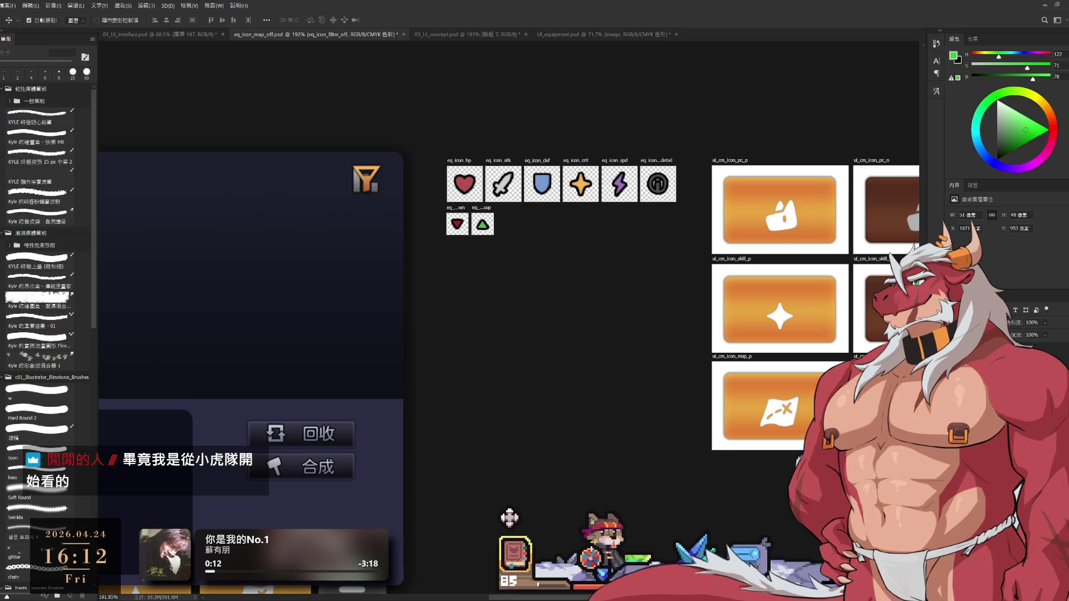
click(366, 178)
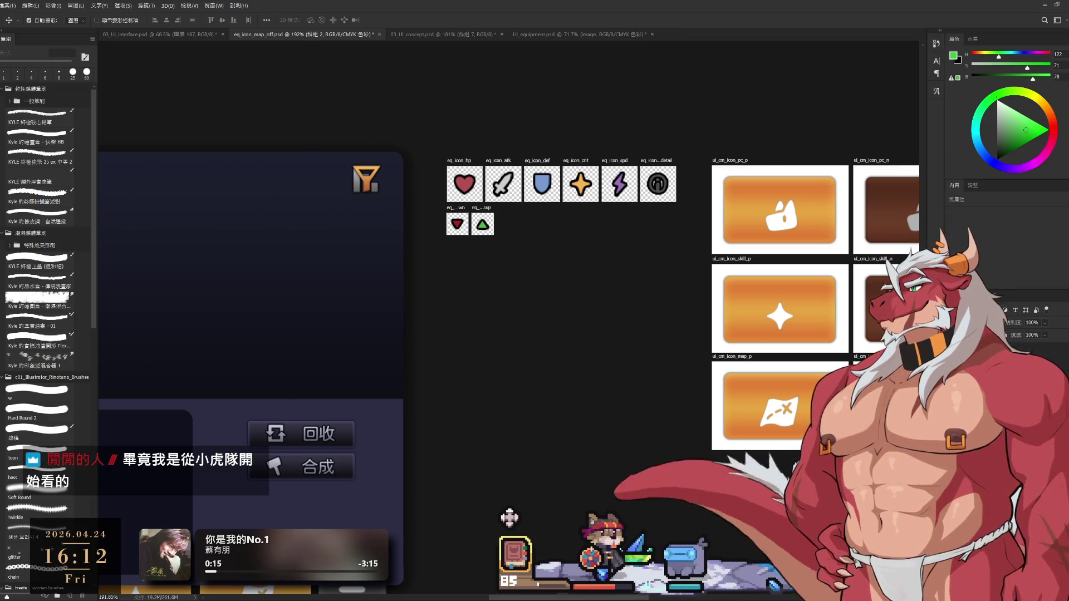
ctrl+click(365, 178)
click(366, 178)
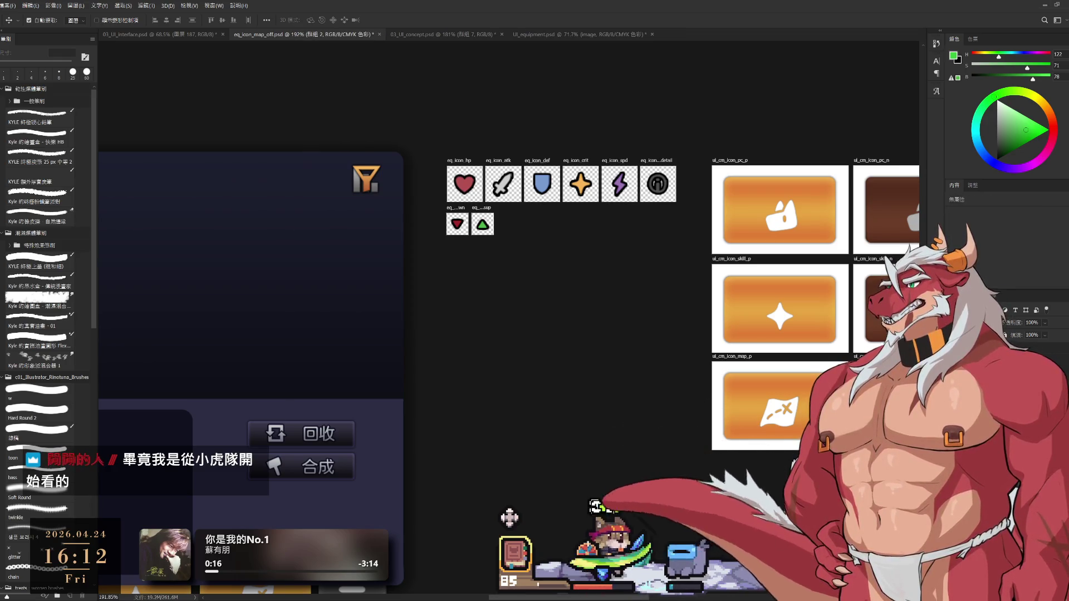
ctrl+click(365, 178)
ctrl+click(366, 178)
Alt-drag another filter icon copy below the red and green stat arrows and commit it.
key(alt+bracketleft)
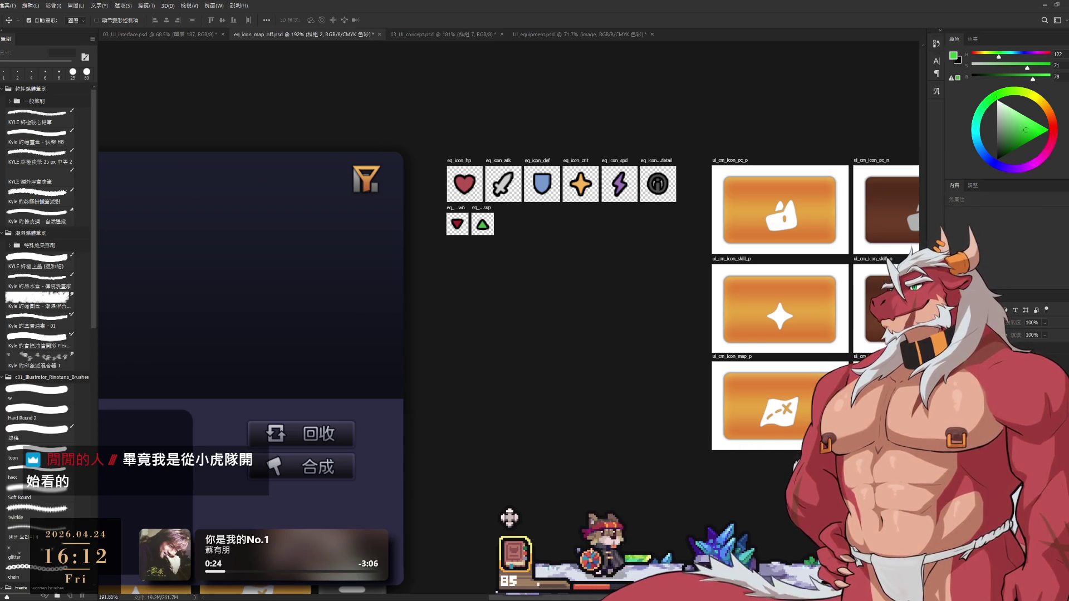
key(space)
key(alt+bracketleft)
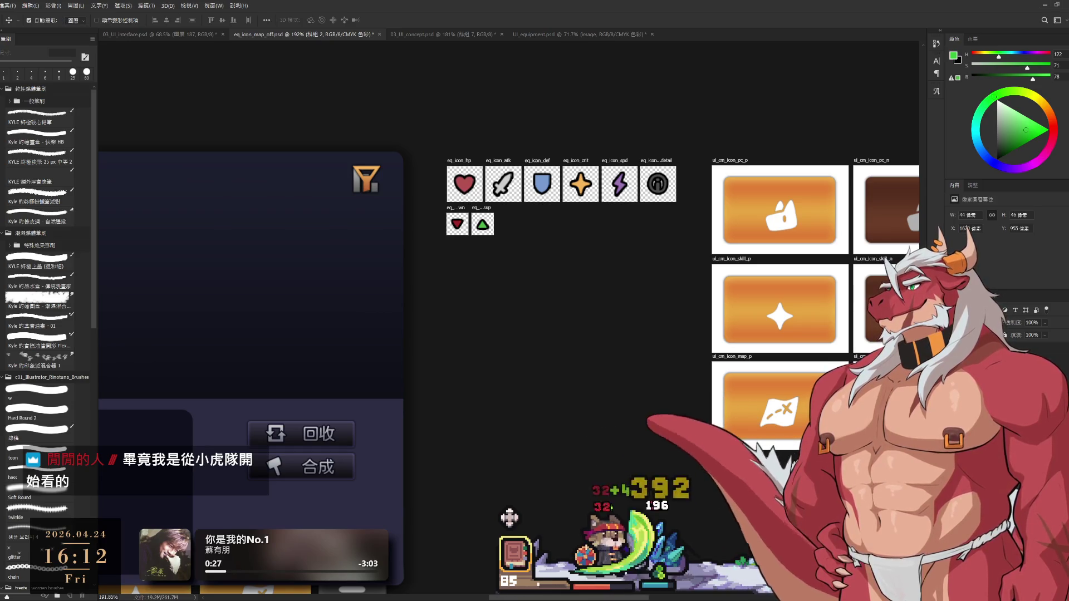
key(alt+bracketright)
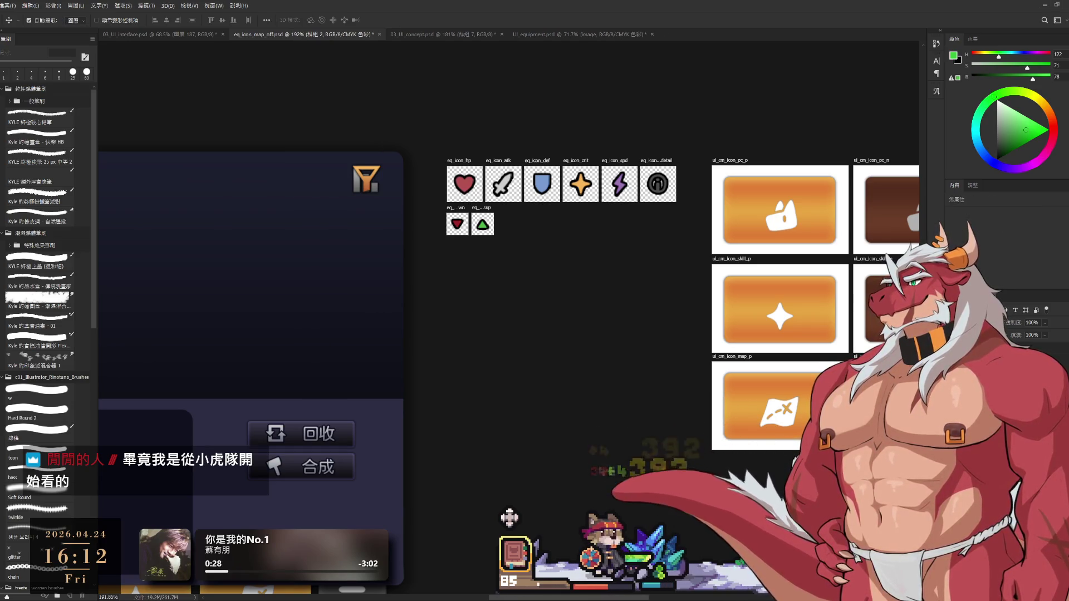
key(alt+bracketleft)
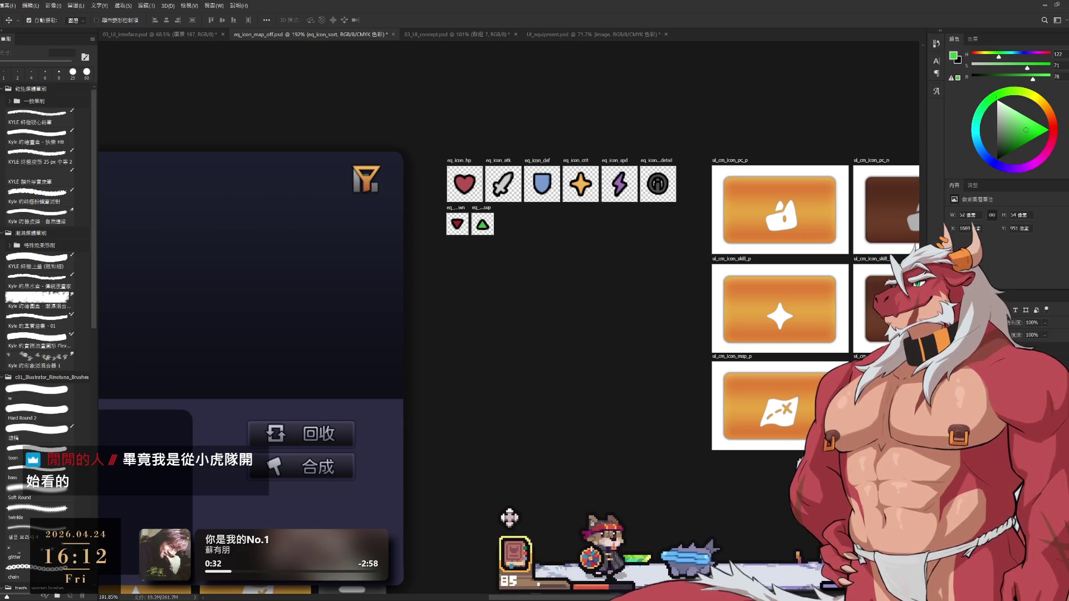
key(alt+bracketleft)
key(ctrl+t)
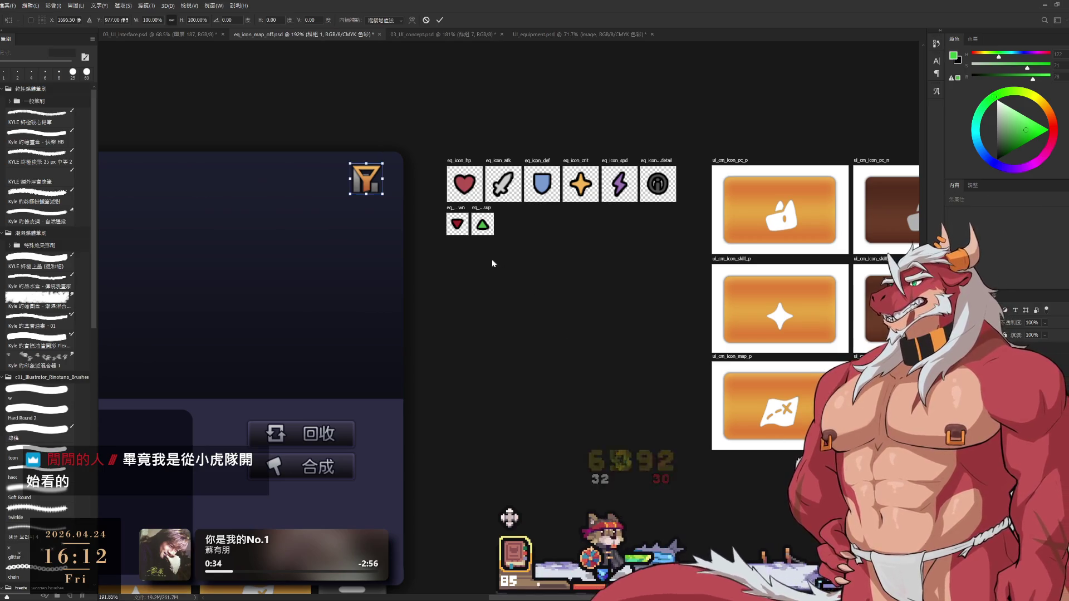
mouse_move(372, 186)
mouse_down()
mouse_move(478, 315)
mouse_move(589, 327)
mouse_up()
key(Return)
scroll(594, 324, up, 5)
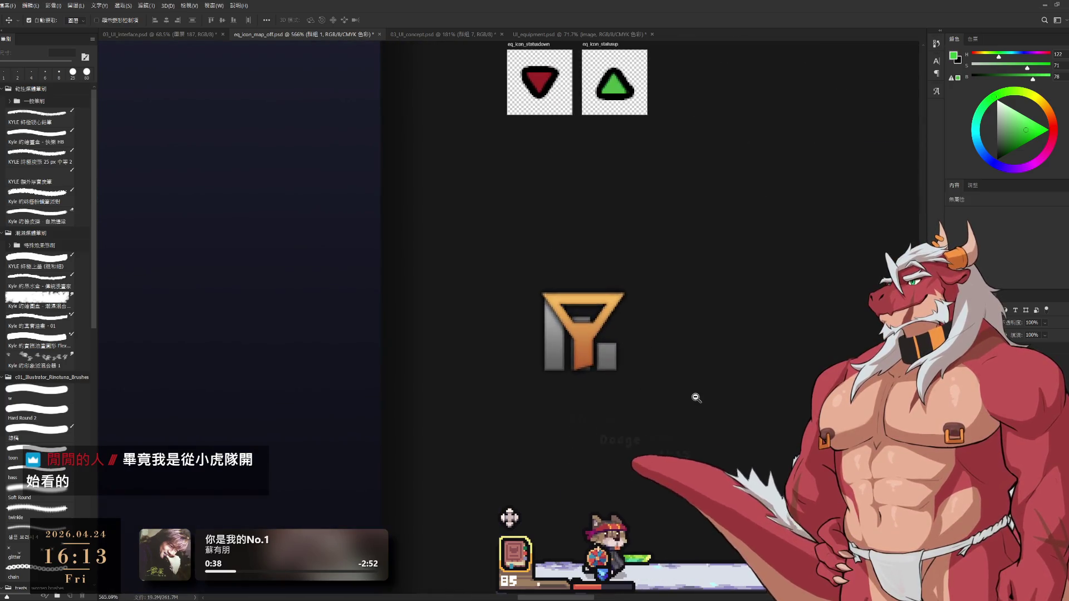
Show the eq_icon_filter_on orange funnel over the grey bars and group the icon layers with Ctrl+G.
scroll(673, 396, down, 1)
key(Delete)
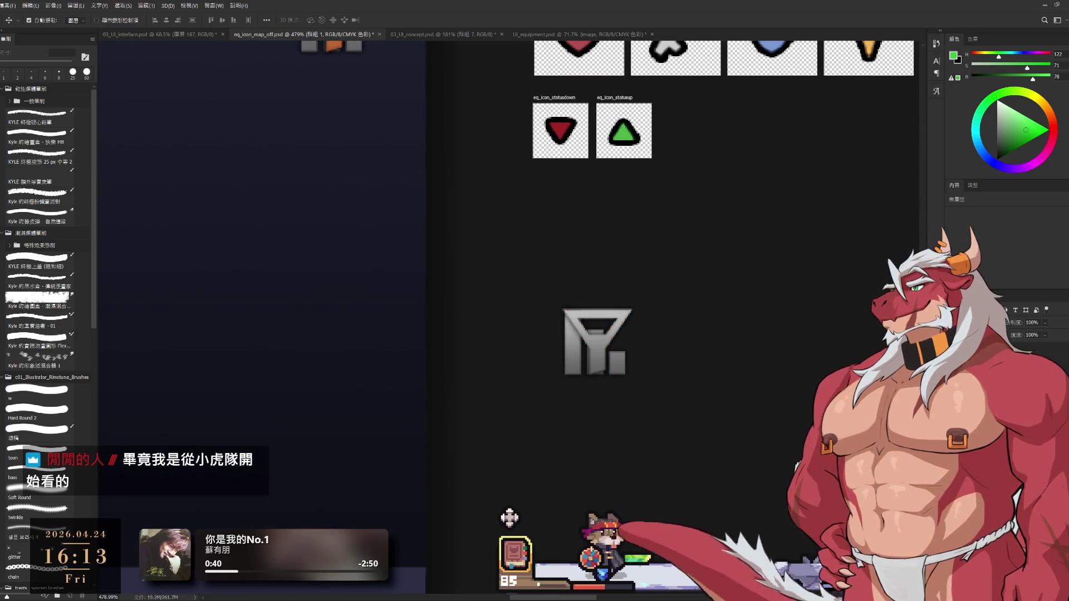
key(Delete)
key(ctrl+z)
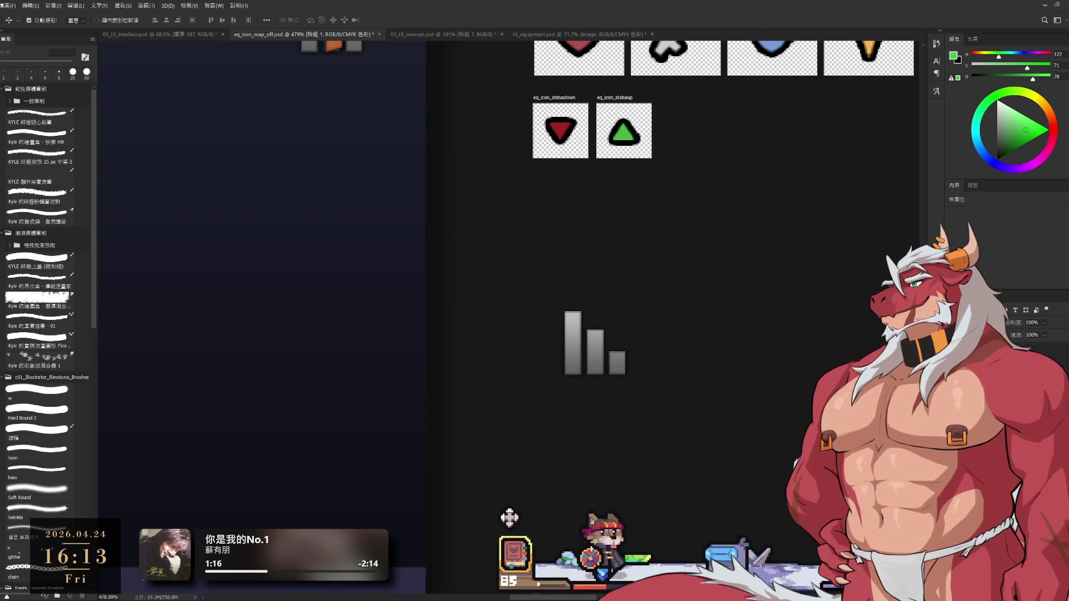
click(991, 357)
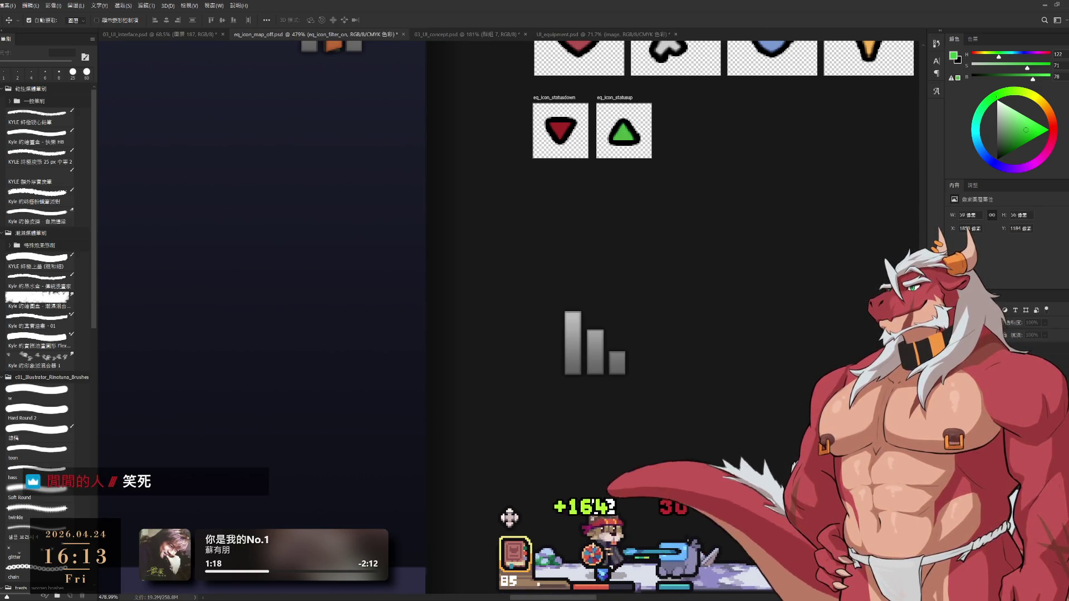
click(952, 357)
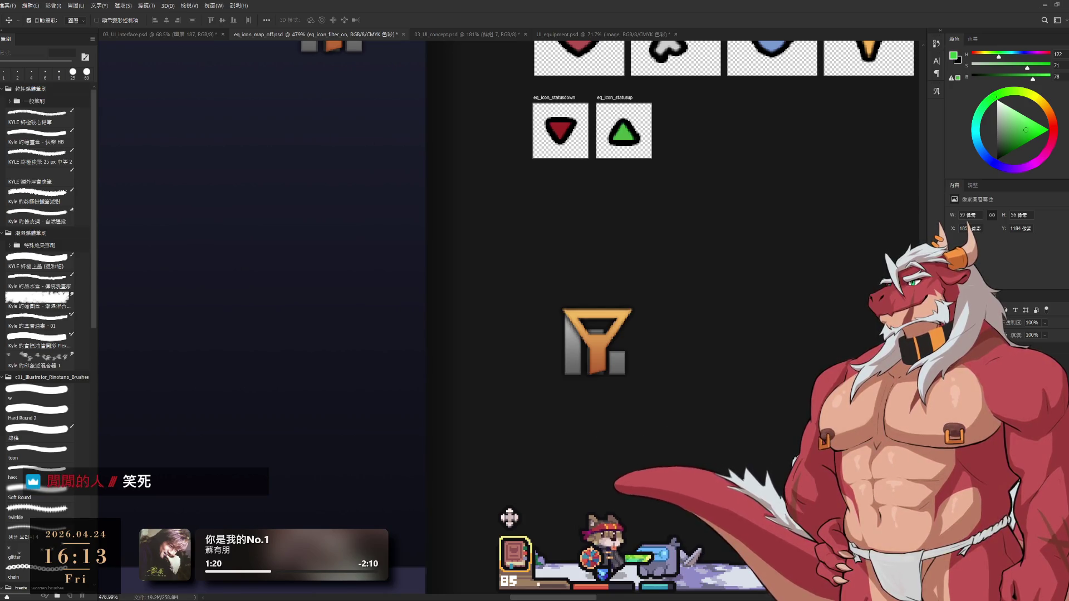
key(ctrl+g)
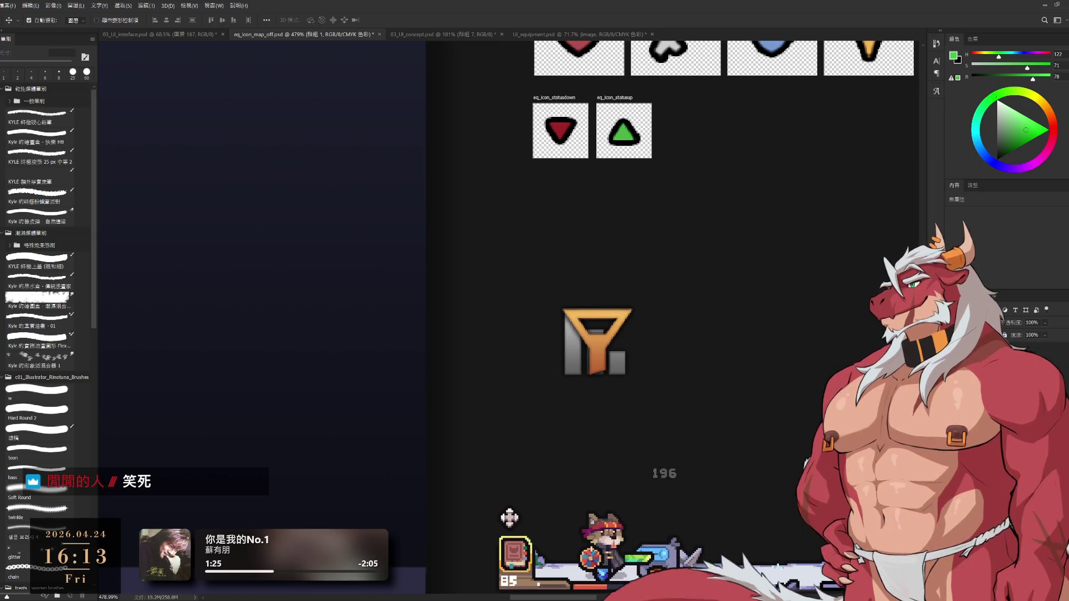
Draw an artboard around the filter icon and size it to 70 × 70 px.
key(c)
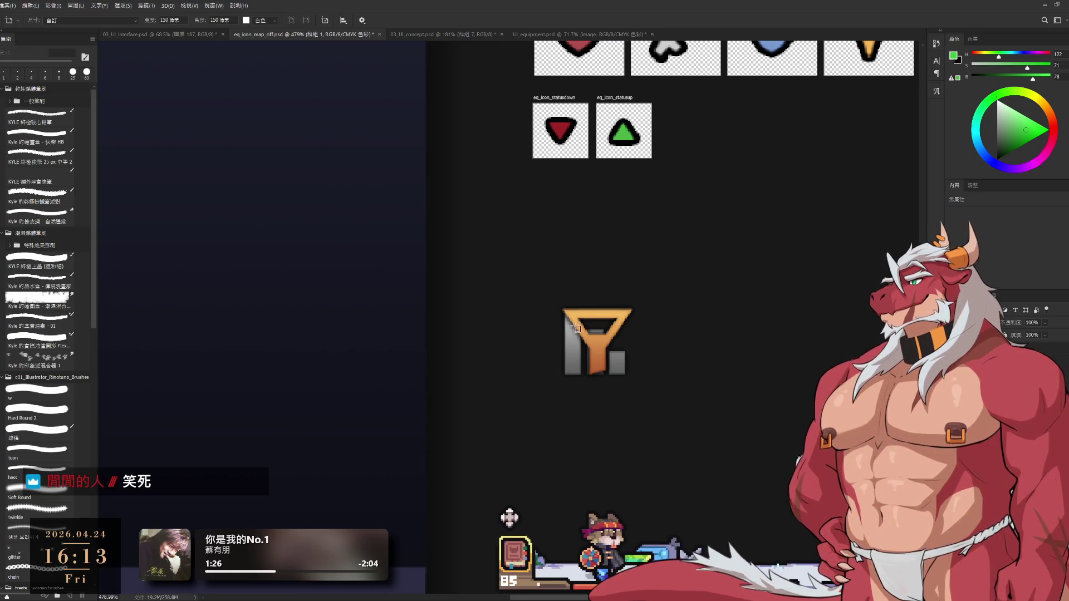
drag(551, 297, 644, 389)
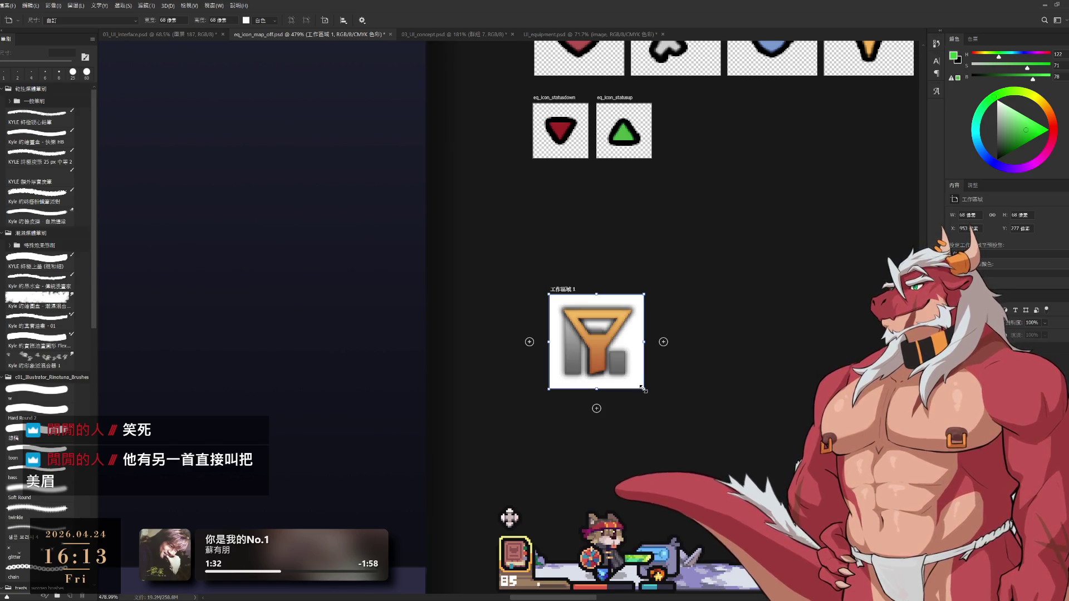
key(v)
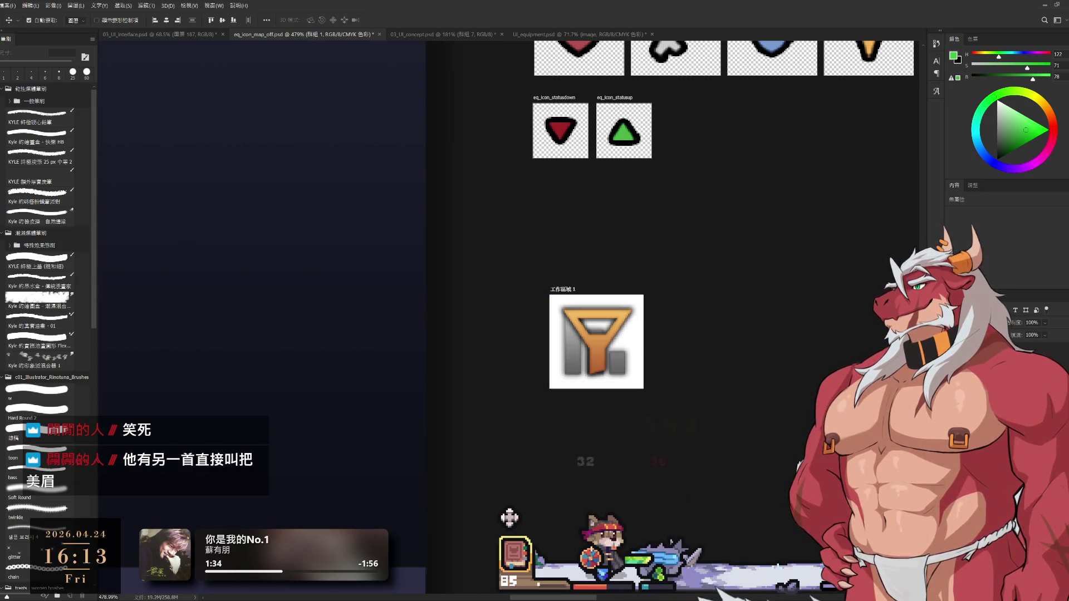
click(509, 517)
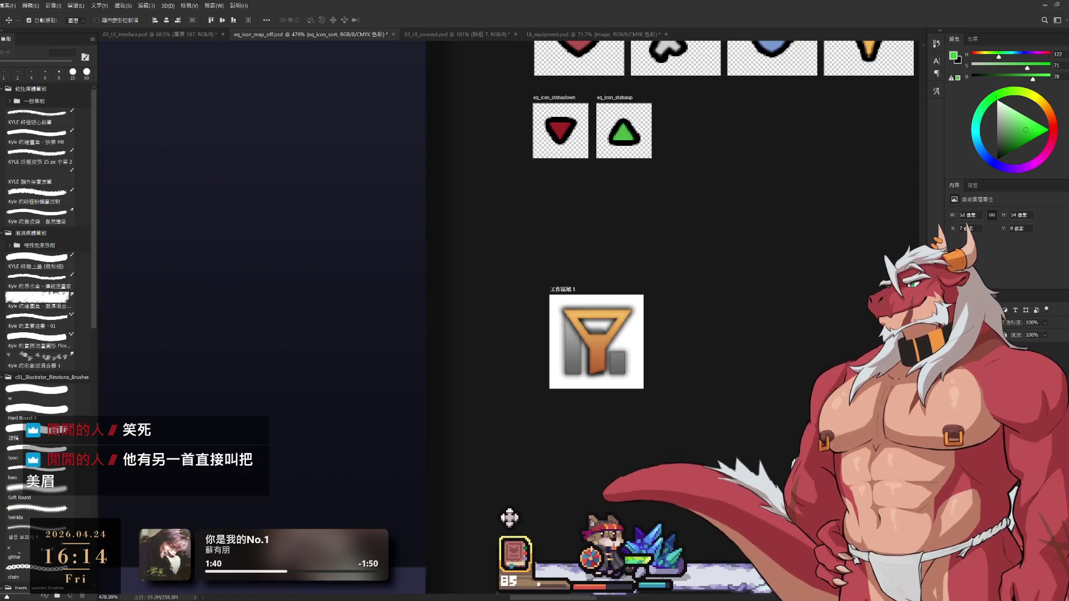
click(509, 517)
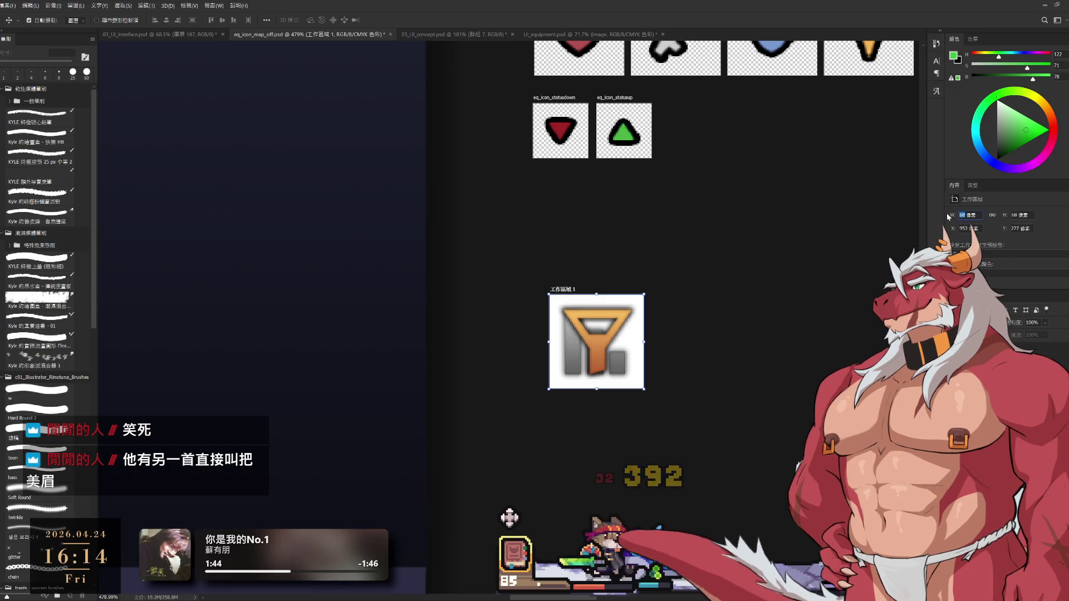
key(Return)
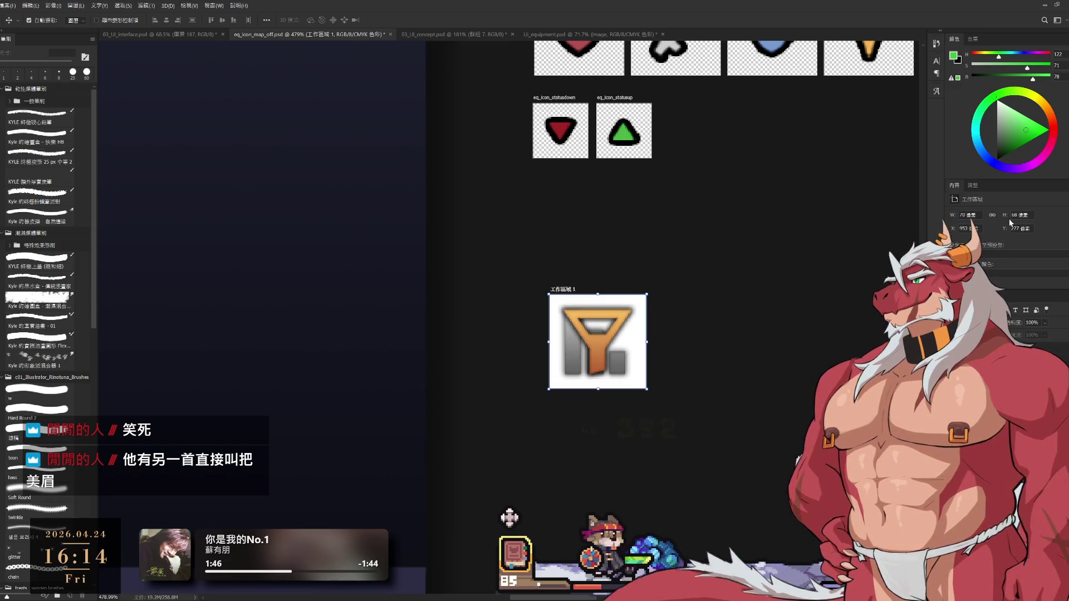
text(70)
key(Return)
Centre the icon on the artboard at a whole-pixel position with Free Transform.
key(alt+bracketleft)
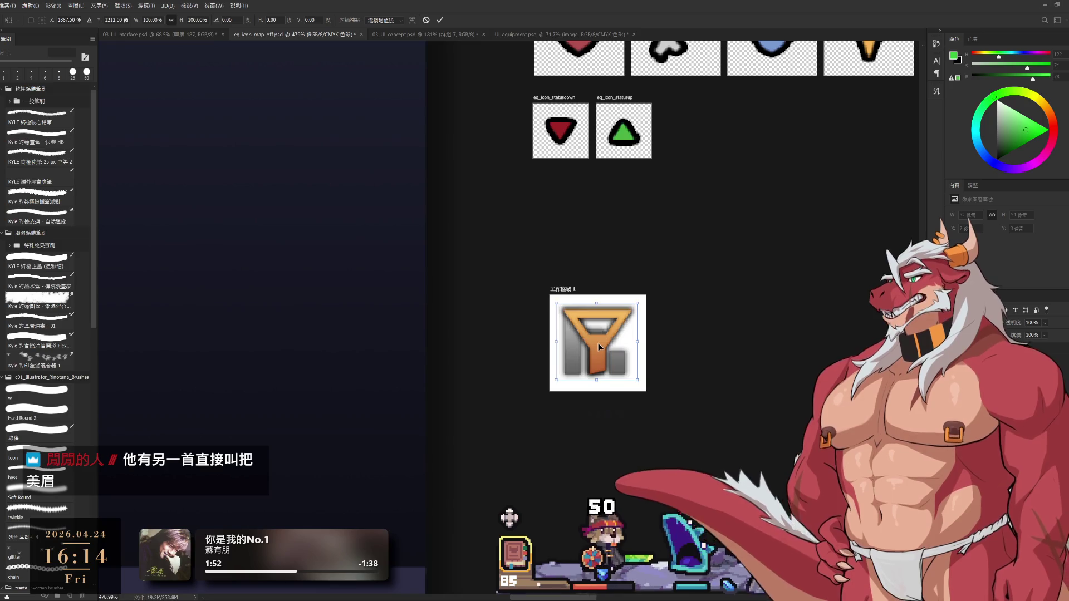
key(ctrl+t)
drag(599, 345, 619, 339)
scroll(600, 345, up, 4)
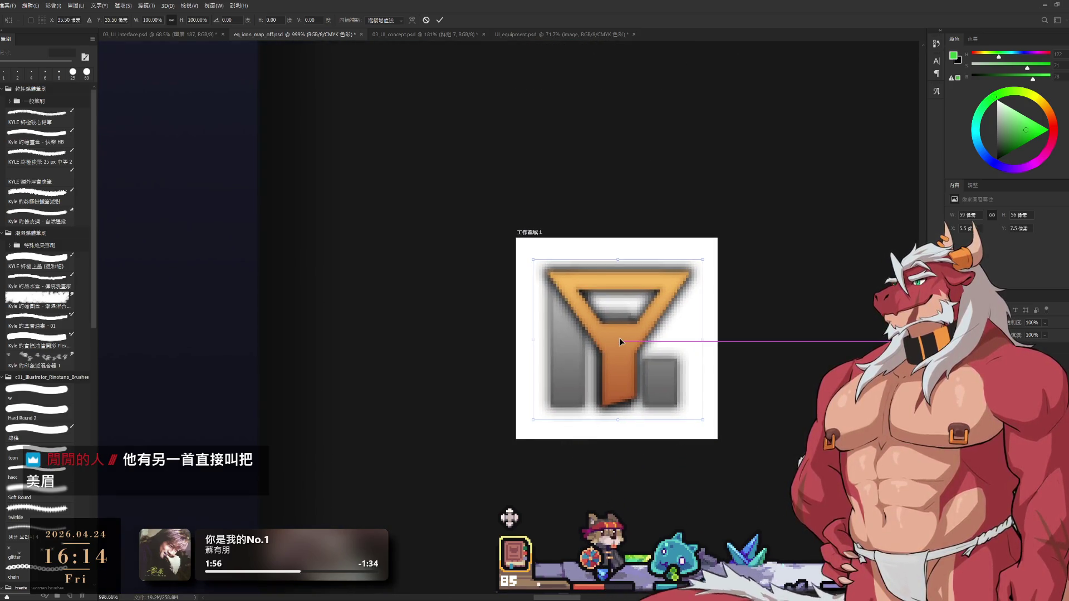
key(Return)
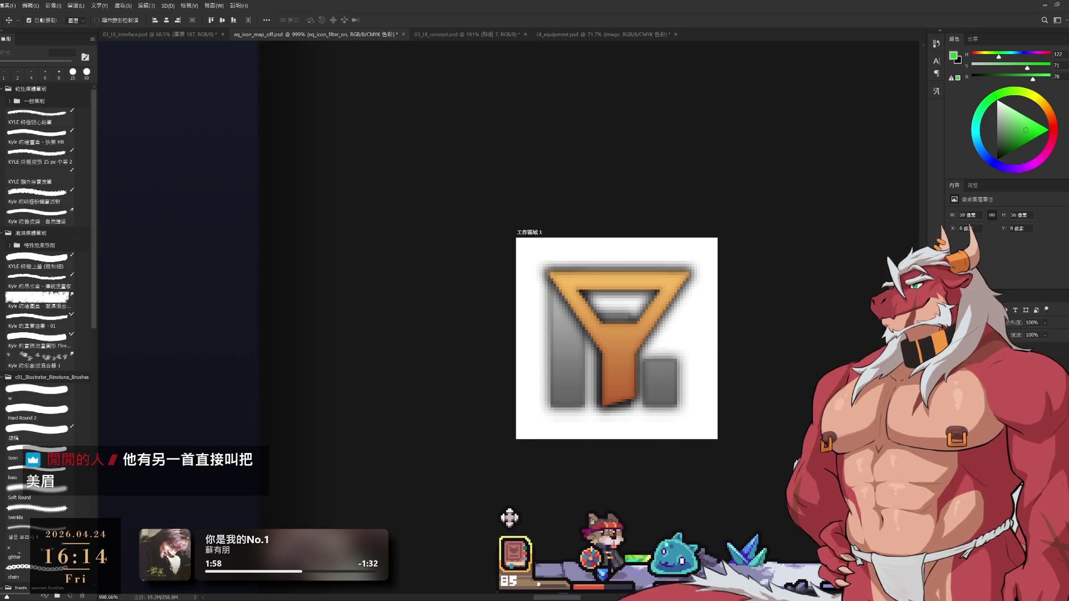
scroll(754, 416, down, 4)
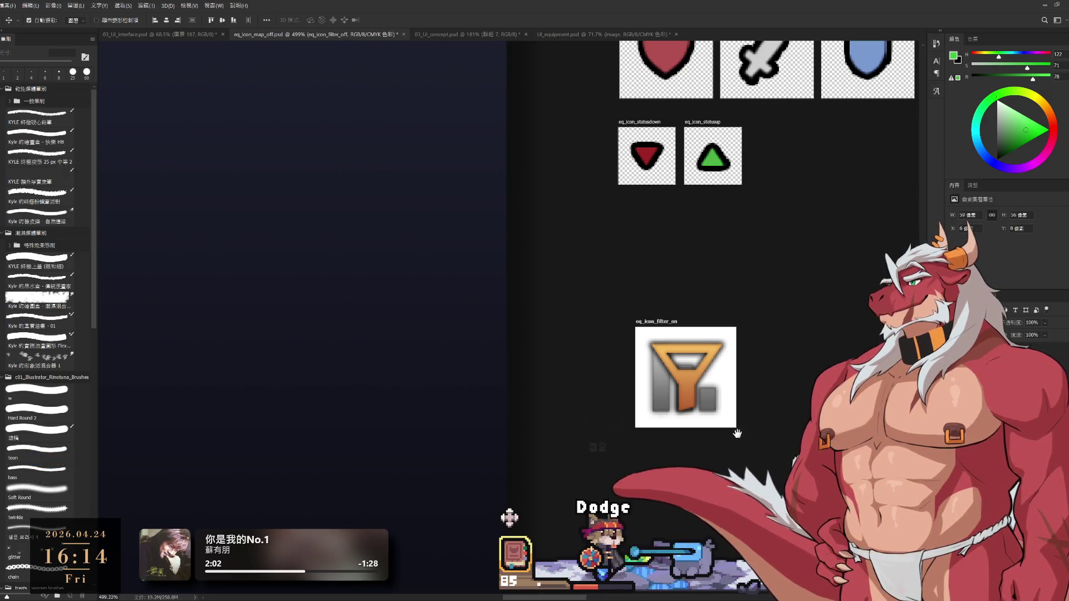
Nudge the orange funnel one pixel left and toggle it to compare the shift.
scroll(701, 396, up, 2)
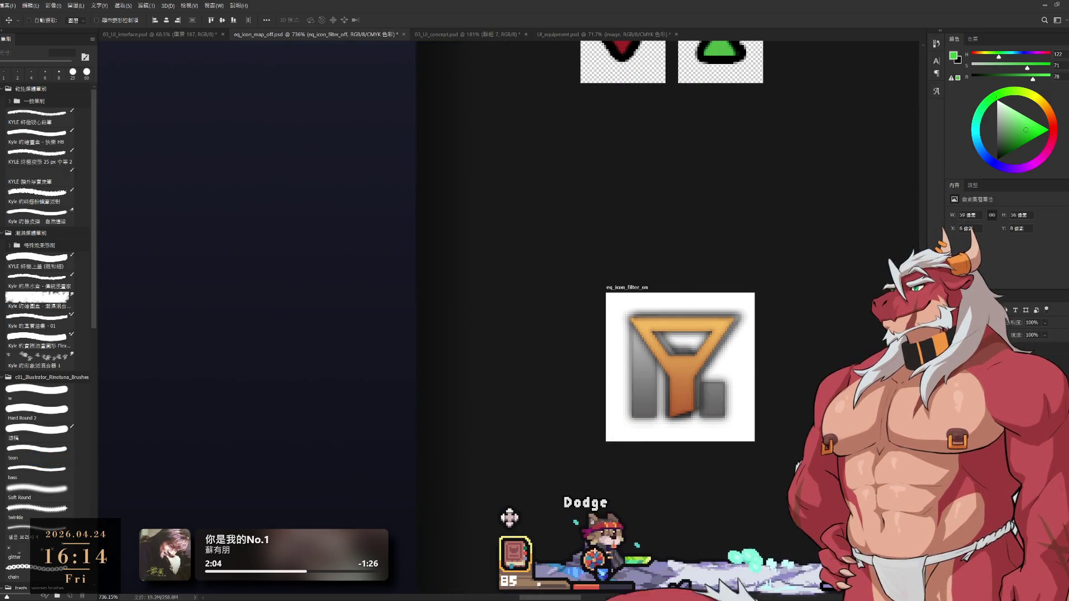
key(Left)
key(ctrl+comma)
key(ctrl+comma)
key(ctrl+comma)
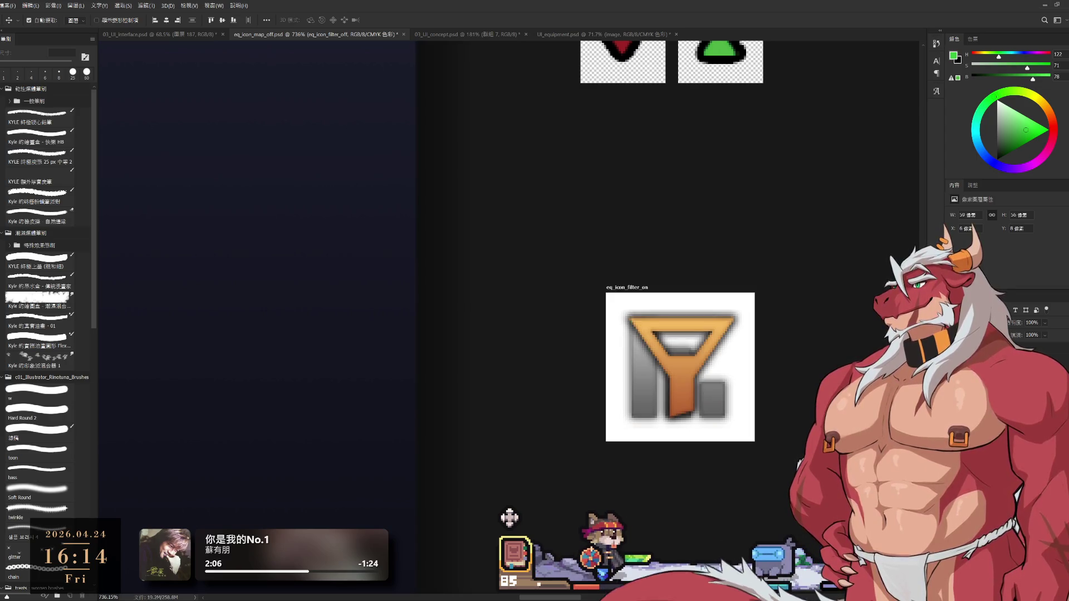
key(ctrl+comma)
key(ctrl+comma)
key(ctrl+comma)
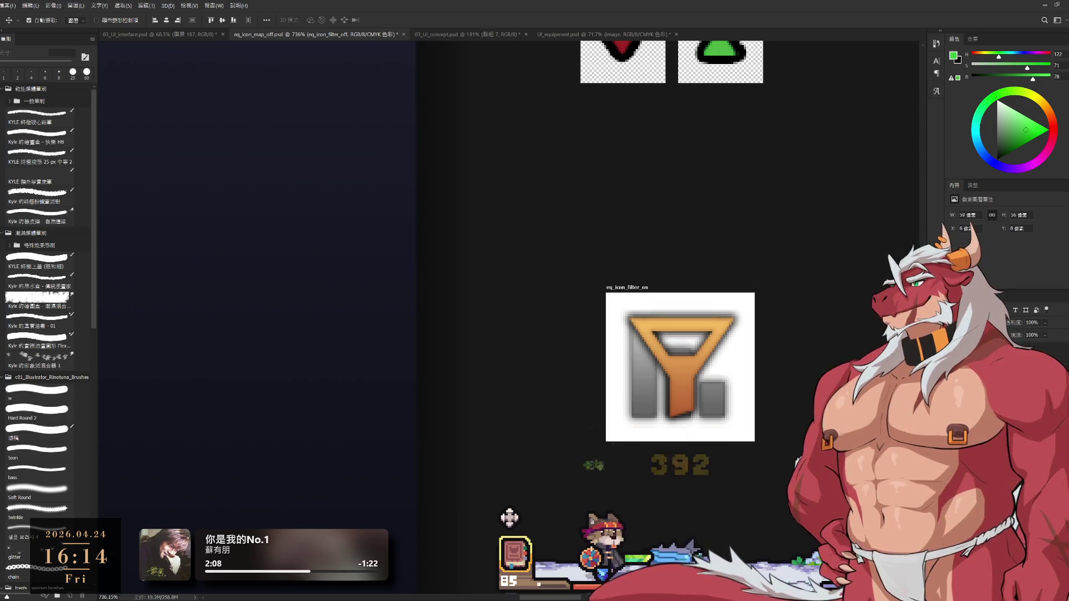
Select the eq_icon_filter_on artboard and pan out to view the whole icon layout.
scroll(682, 423, down, 2)
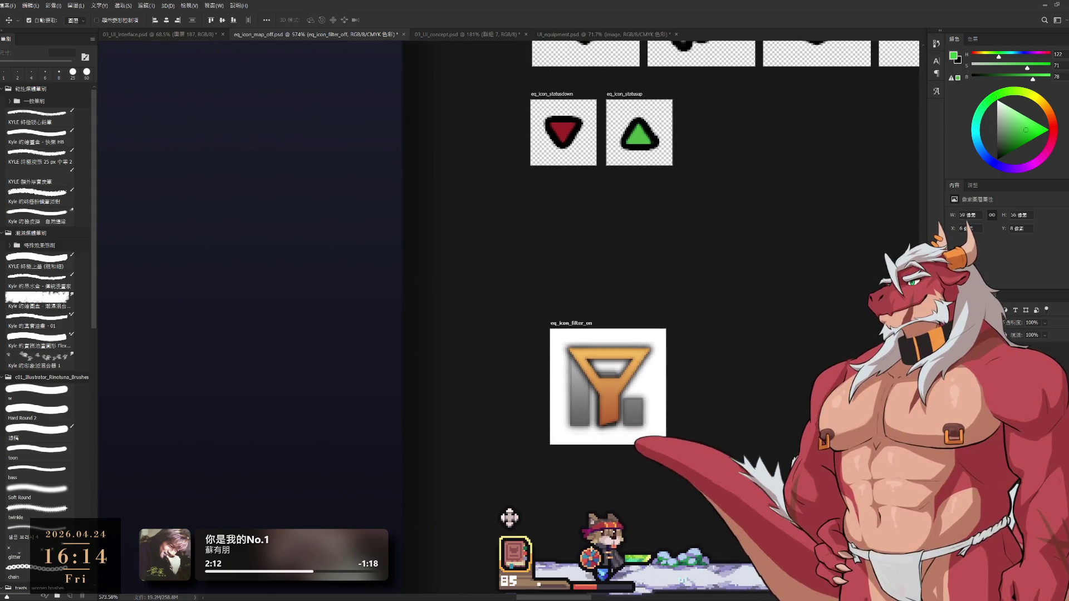
click(644, 426)
scroll(509, 518, right, 10)
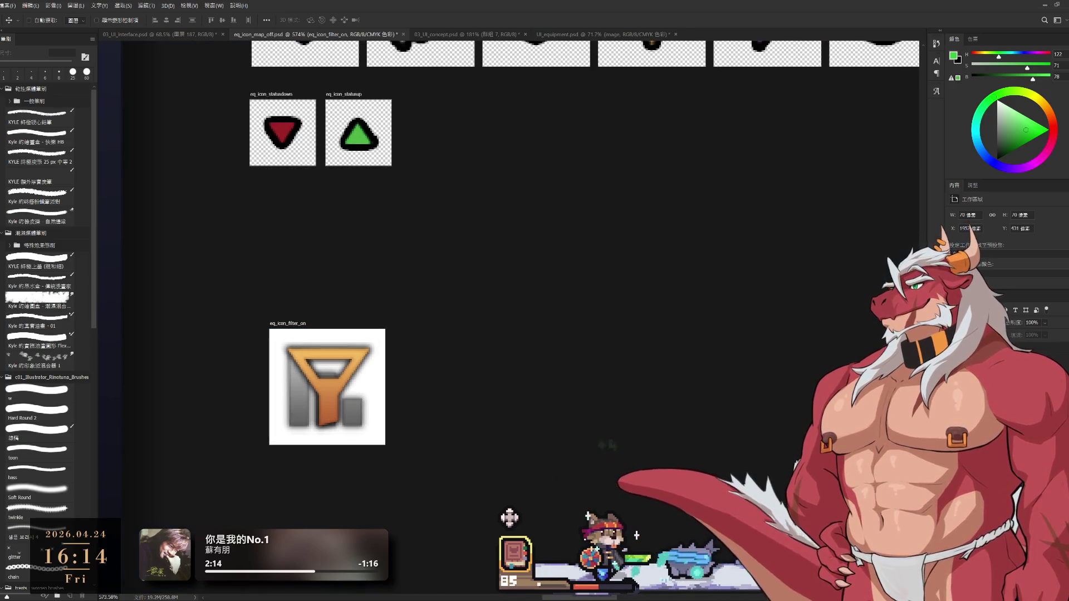
scroll(724, 441, down, 10)
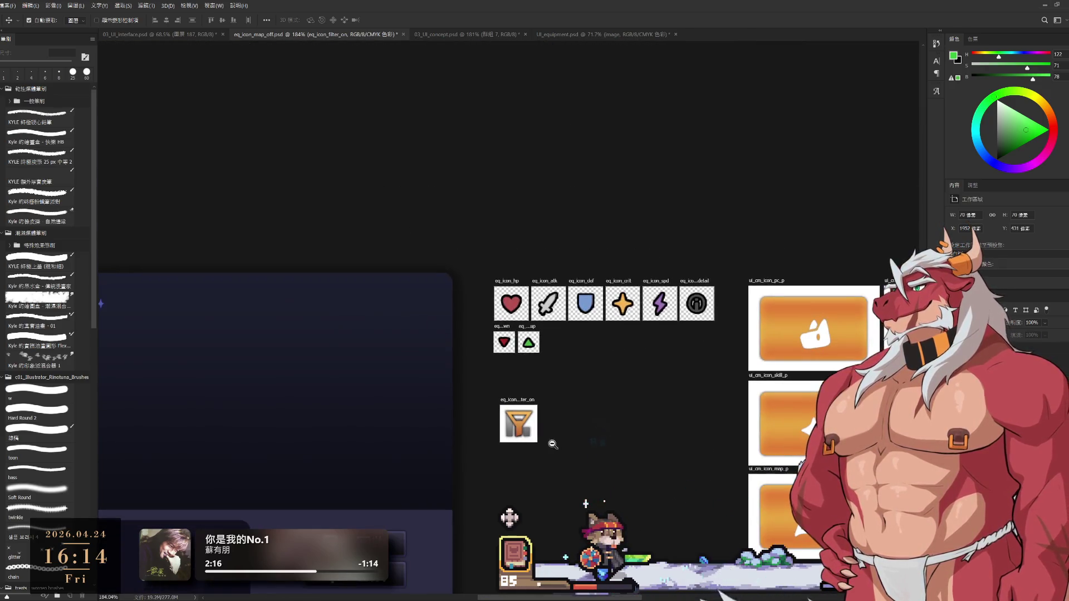
scroll(623, 440, up, 3)
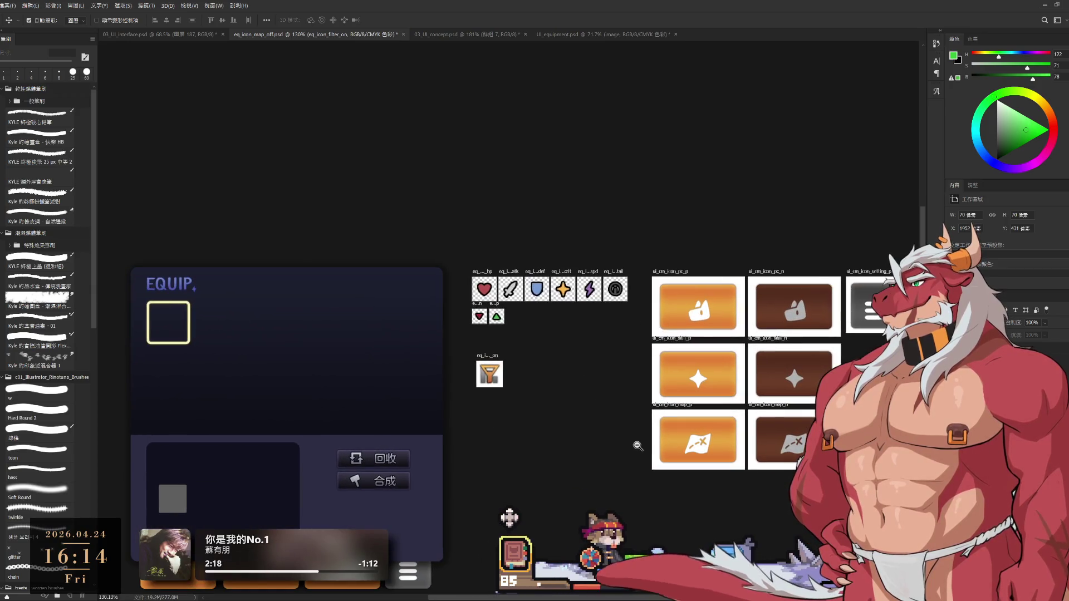
key(shift+v)
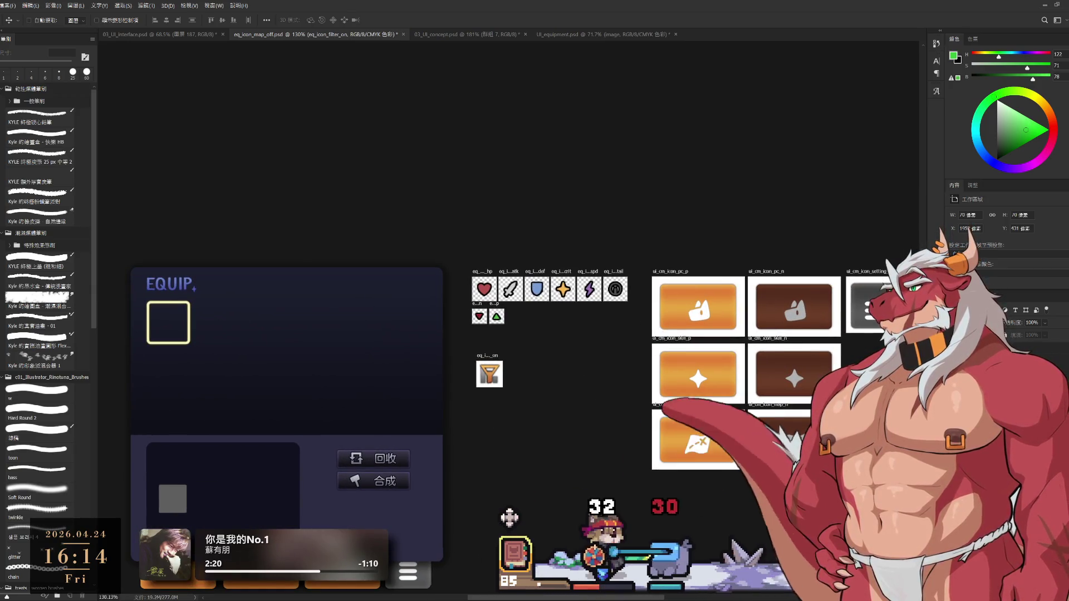
Duplicate the filter artboard twice and line the three copies up in an evenly spaced row.
alt+click(521, 374)
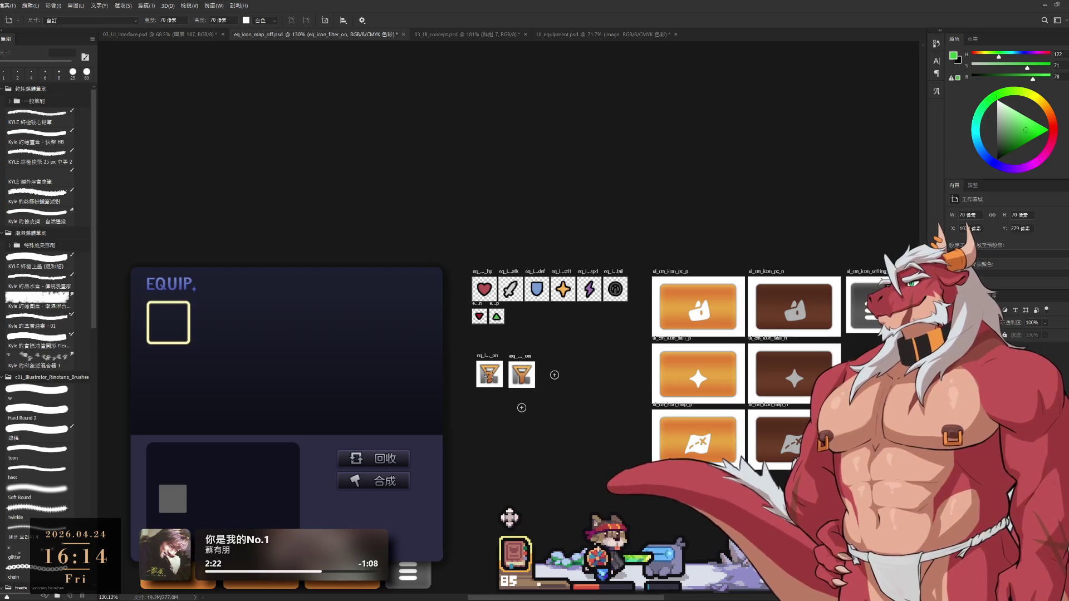
alt+click(555, 374)
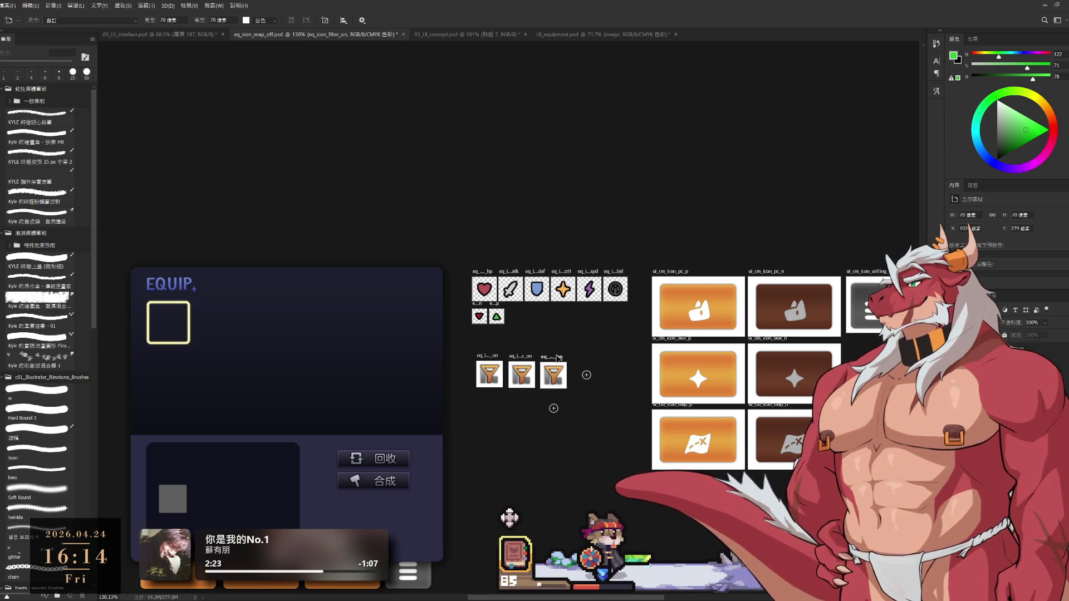
scroll(556, 368, up, 5)
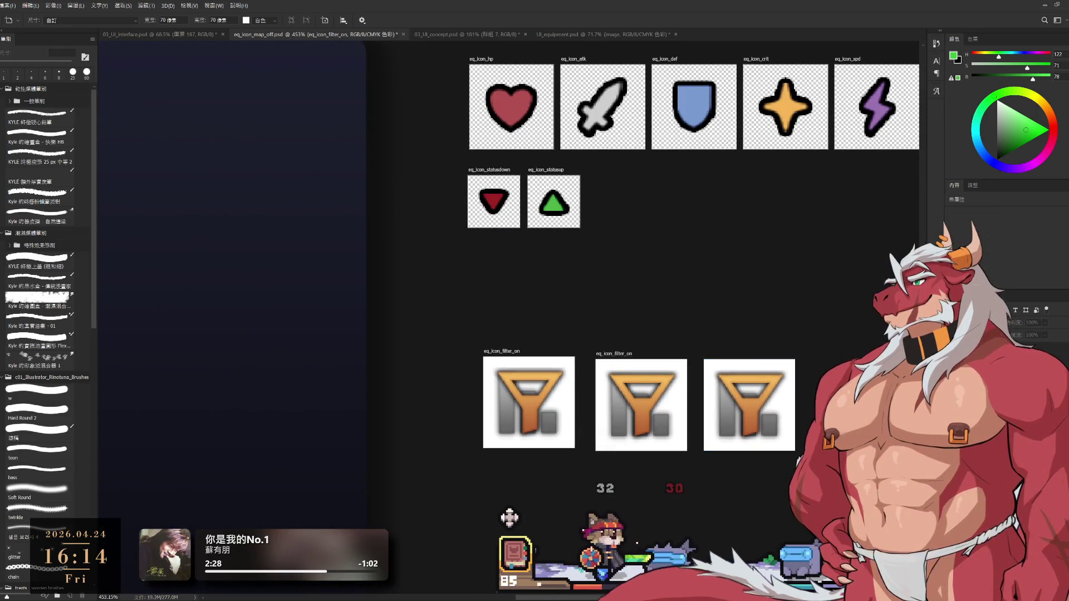
mouse_move(726, 354)
mouse_down()
mouse_move(684, 336)
mouse_move(565, 336)
mouse_up()
key(ctrl+z)
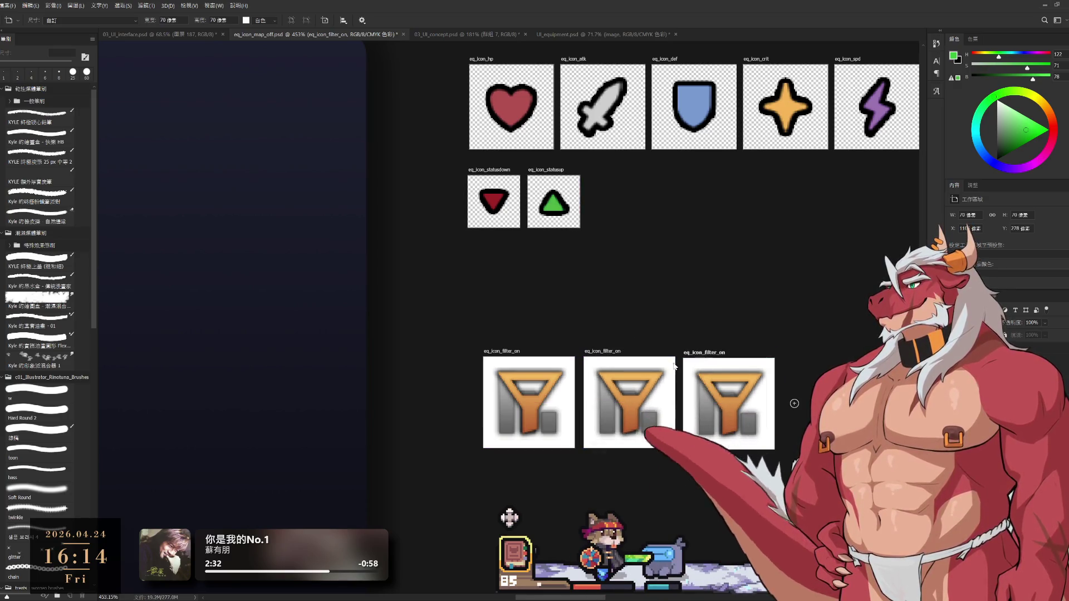
drag(703, 356, 705, 354)
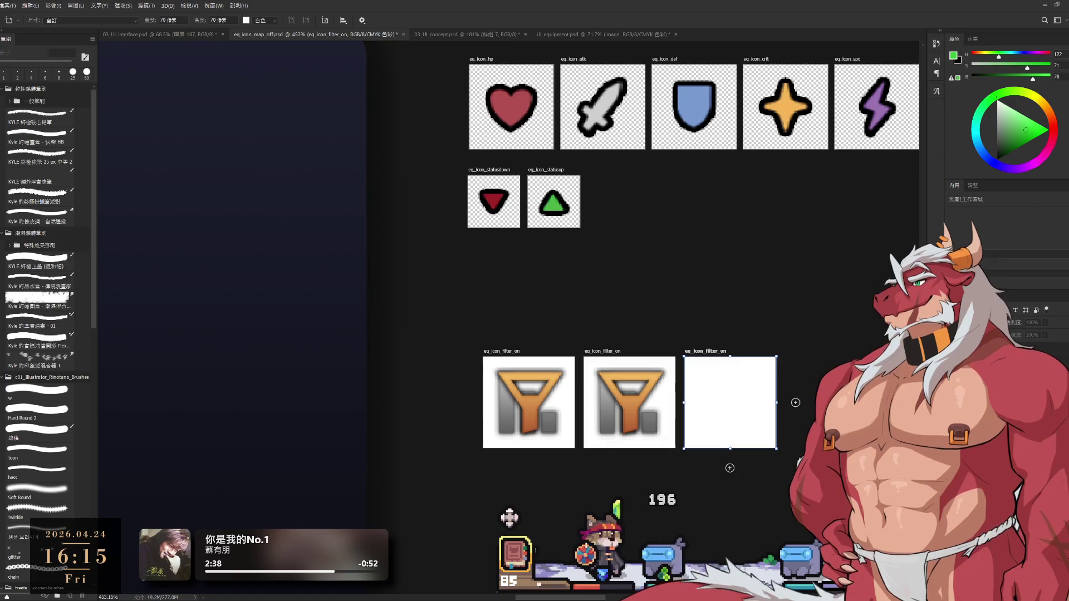
click(504, 352)
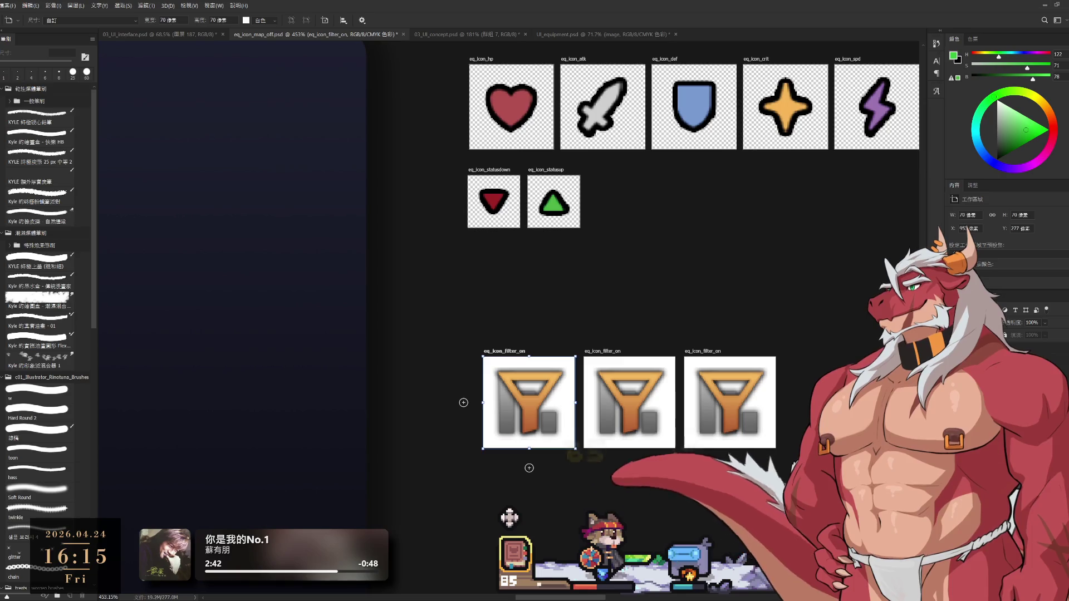
click(605, 351)
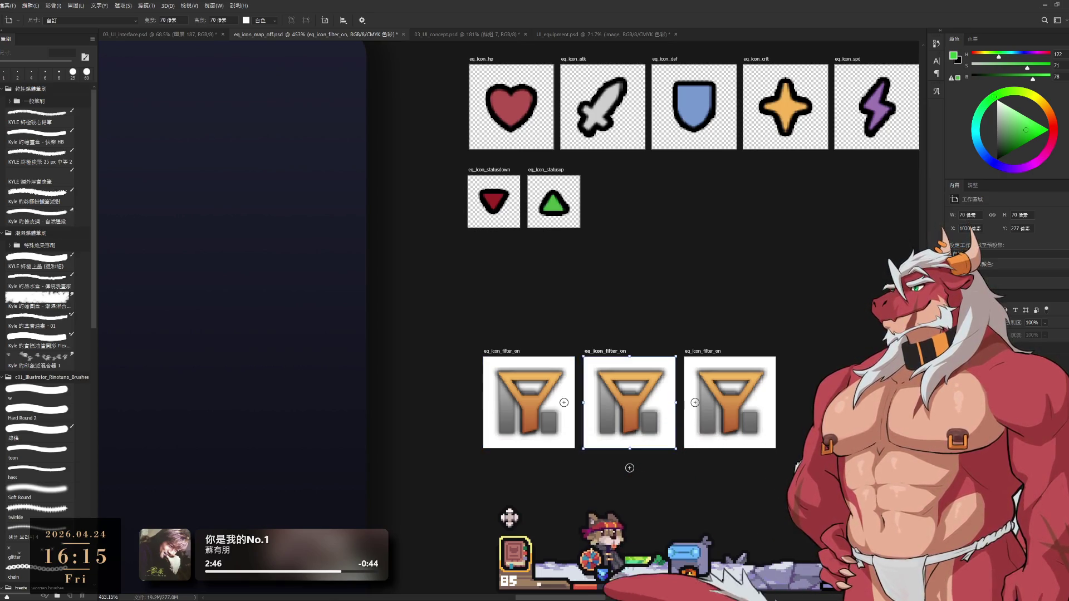
key(v)
click(507, 415)
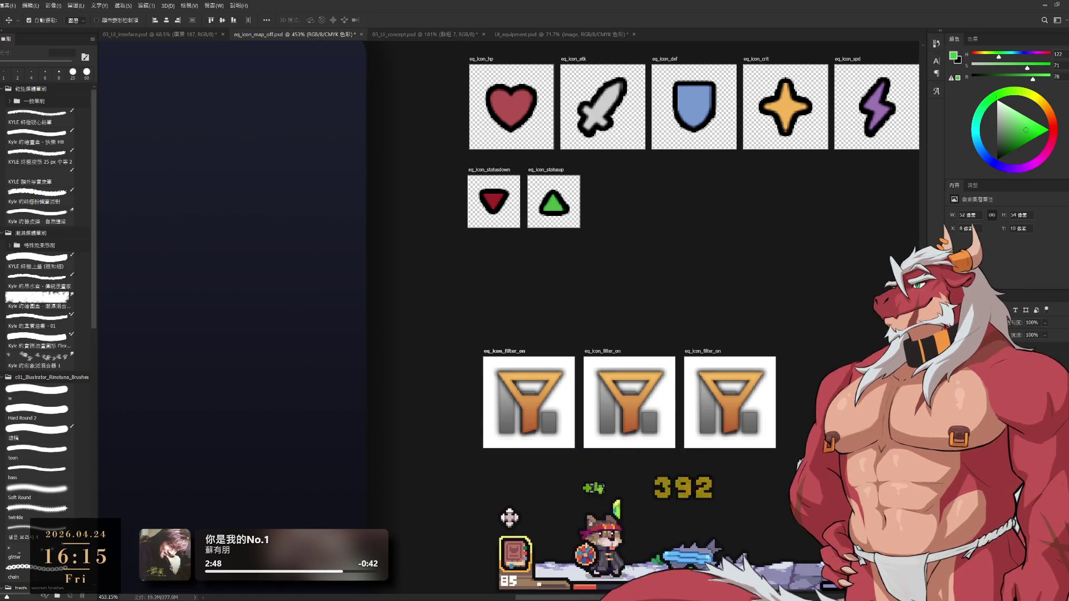
Hide the orange funnel on the second artboard and rename it eq_icon_filter_off.
key(Delete)
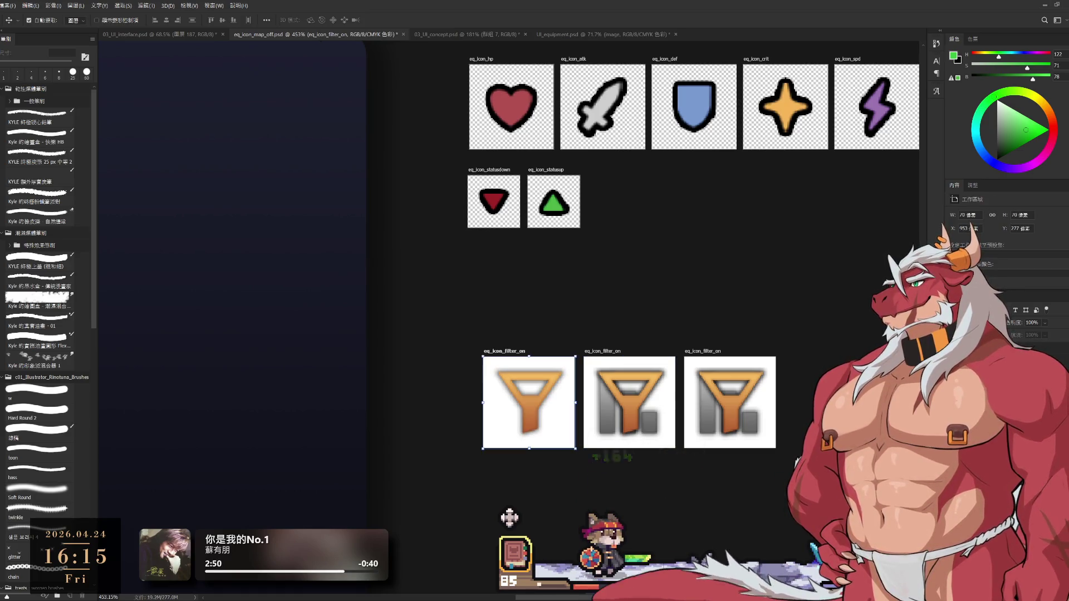
click(629, 390)
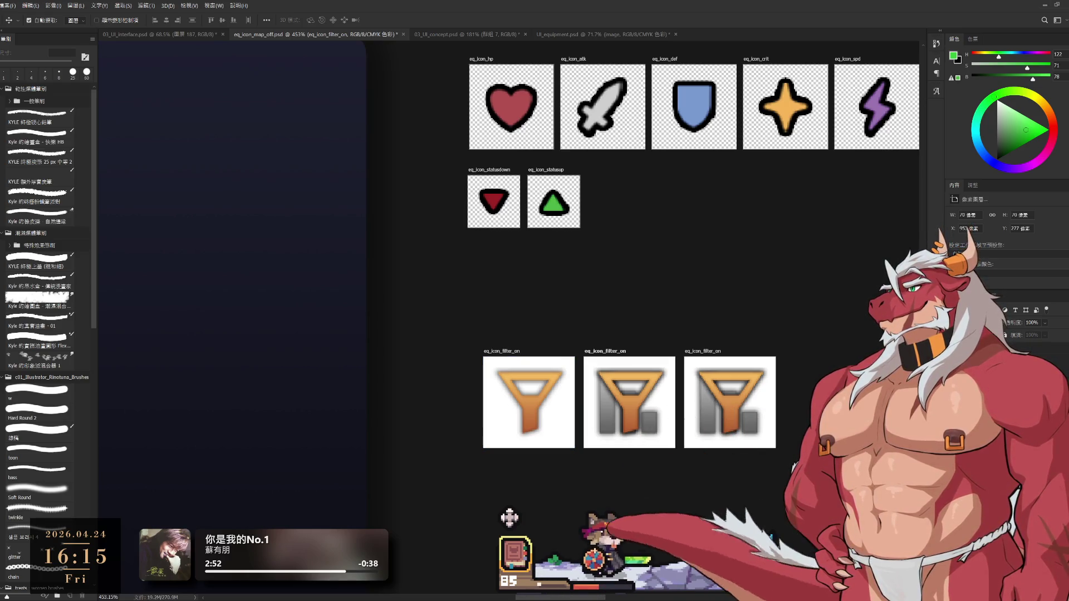
key(Delete)
key(Delete)
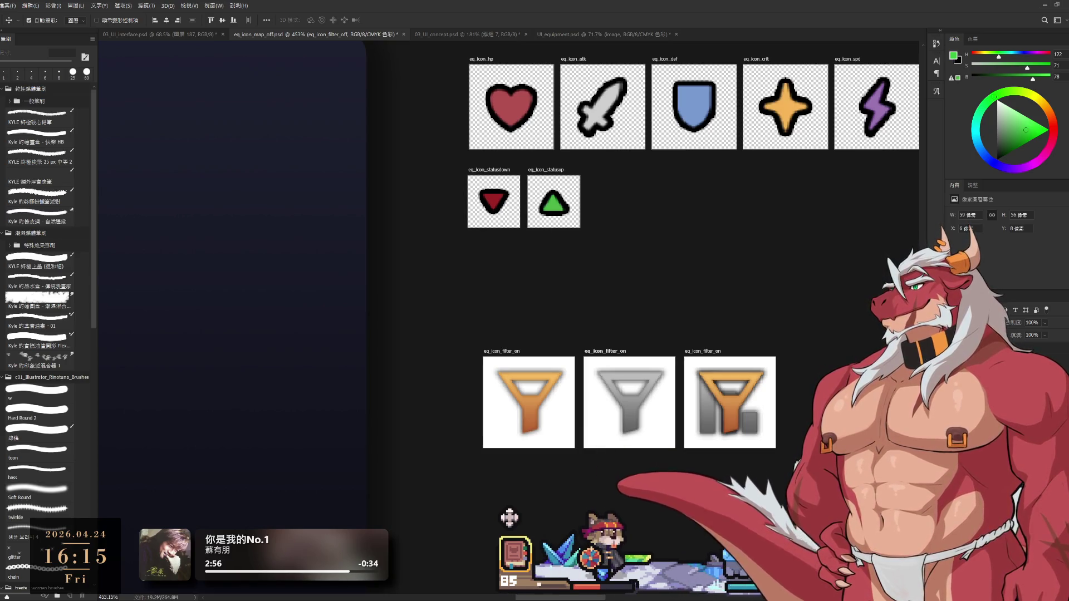
key(alt+bracketright)
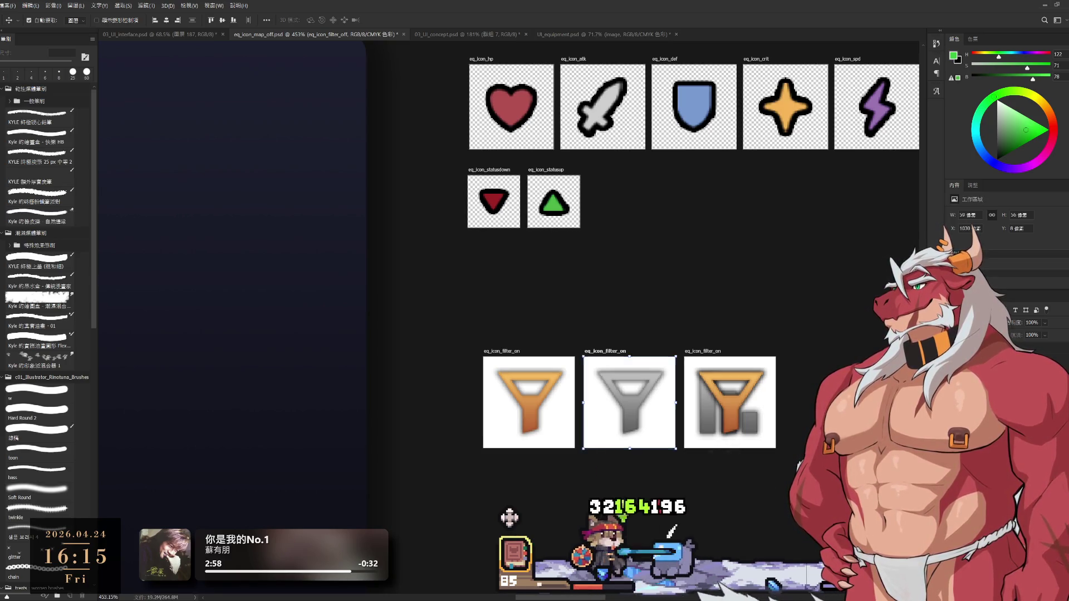
key(alt+bracketleft)
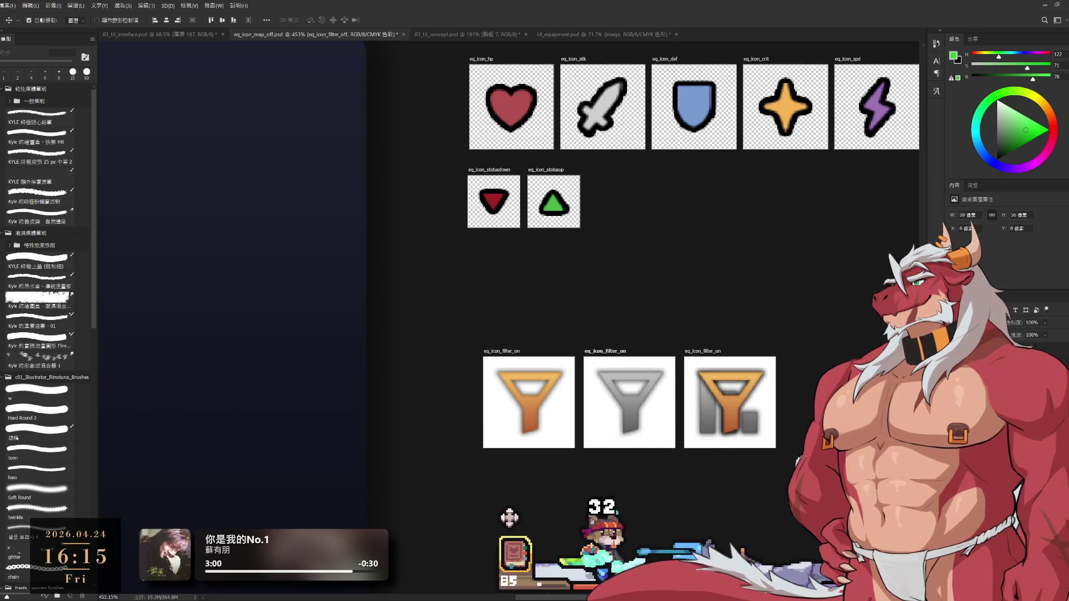
key(alt+bracketright)
key(Return)
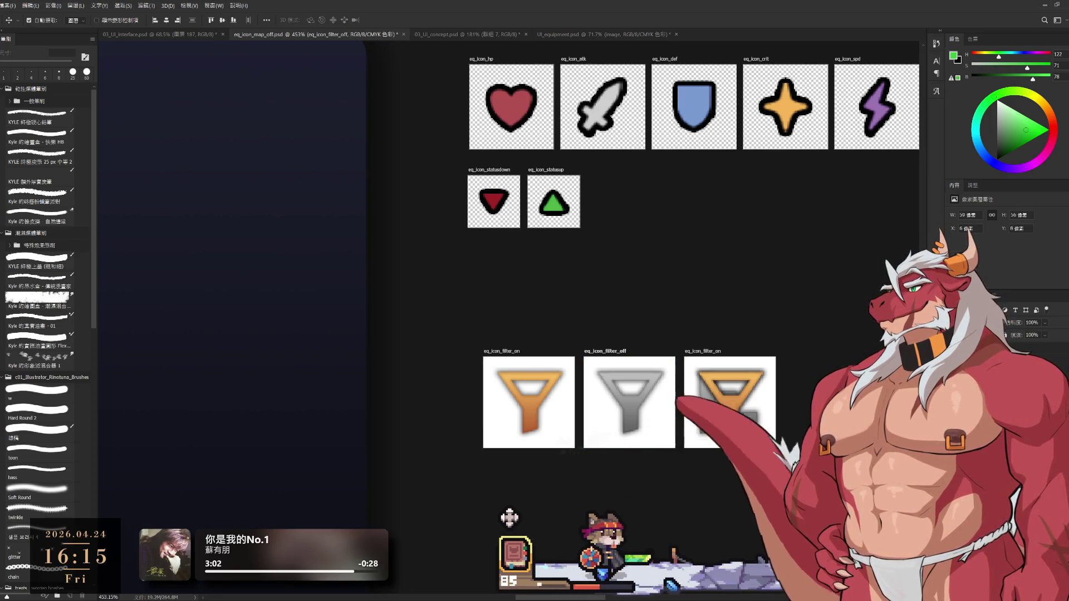
Hide the orange funnel on the third artboard, leaving only the grey bars.
key(alt+bracketleft)
key(Delete)
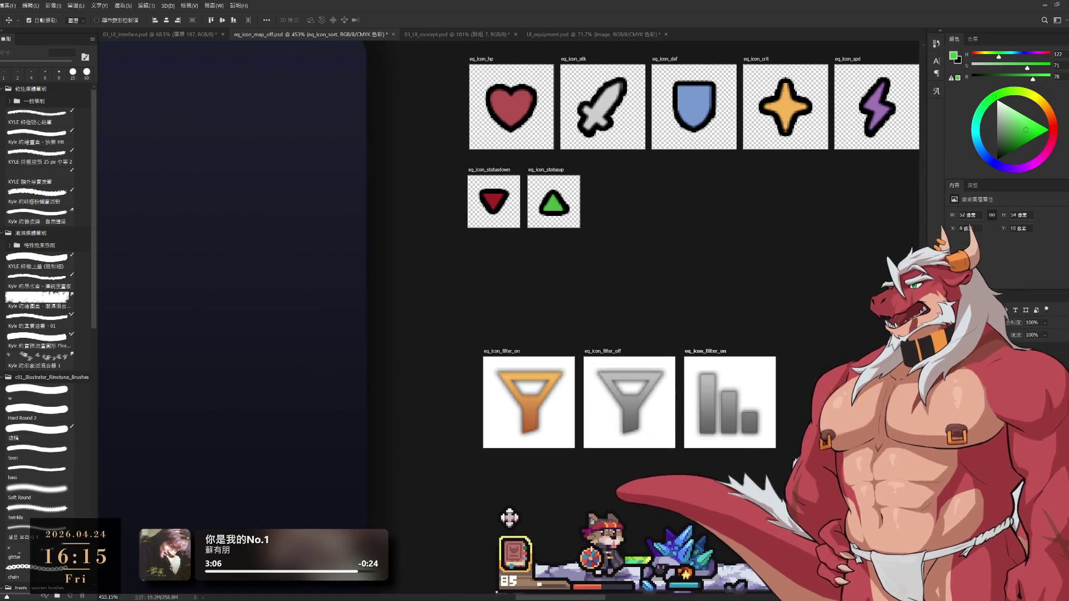
key(alt+bracketright)
Rename the third artboard eq_icon_sort, deselect all layers, and zoom out over the icon map.
key(ctrl+z)
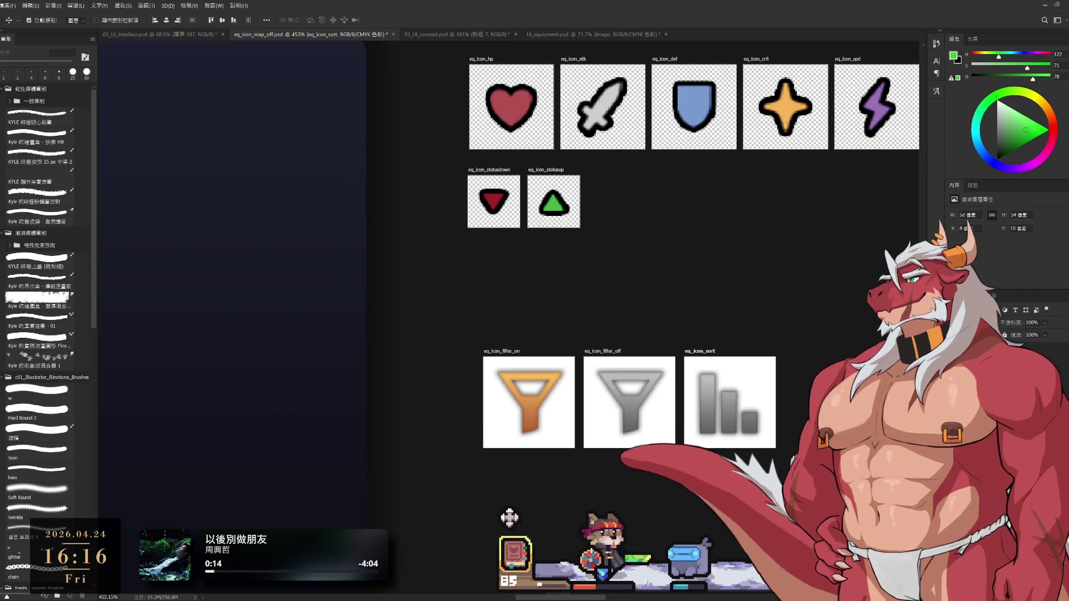
key(alt+[)
key(alt+[)
key(alt+[)
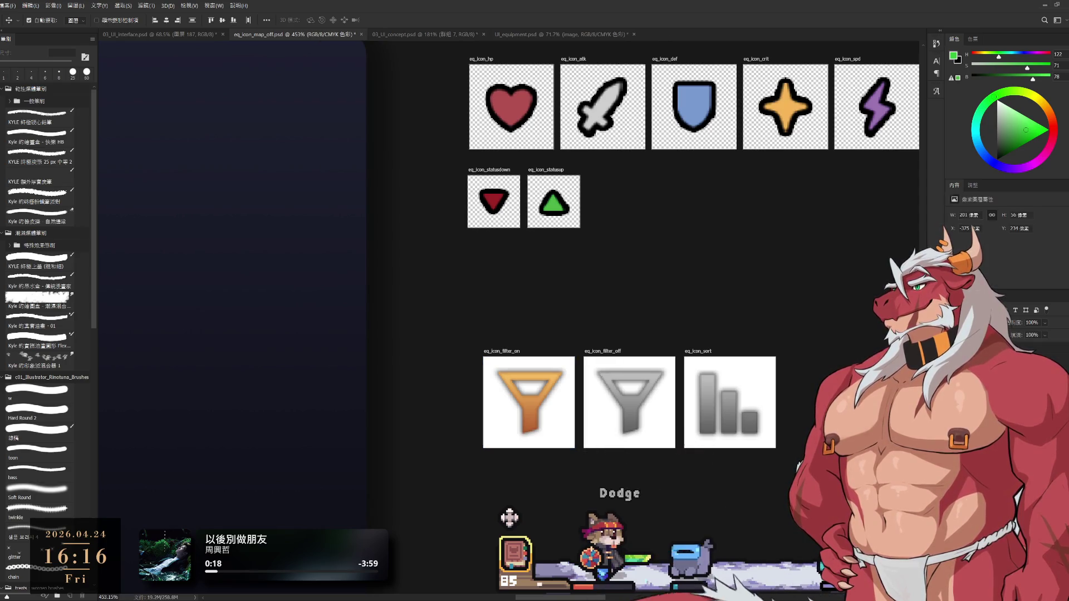
key(alt+[)
key(alt+[)
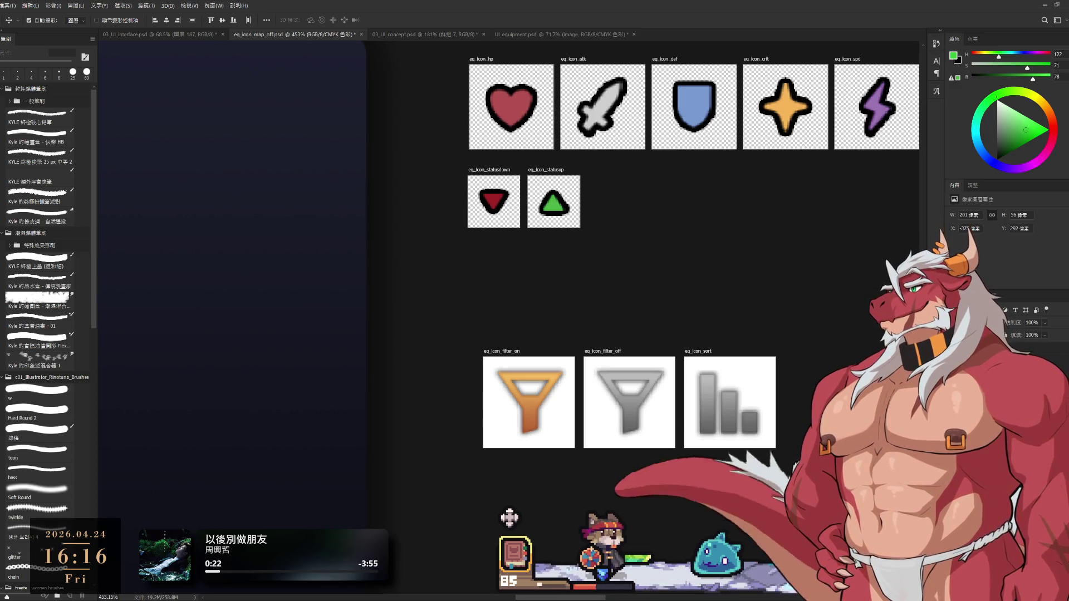
key(alt+[)
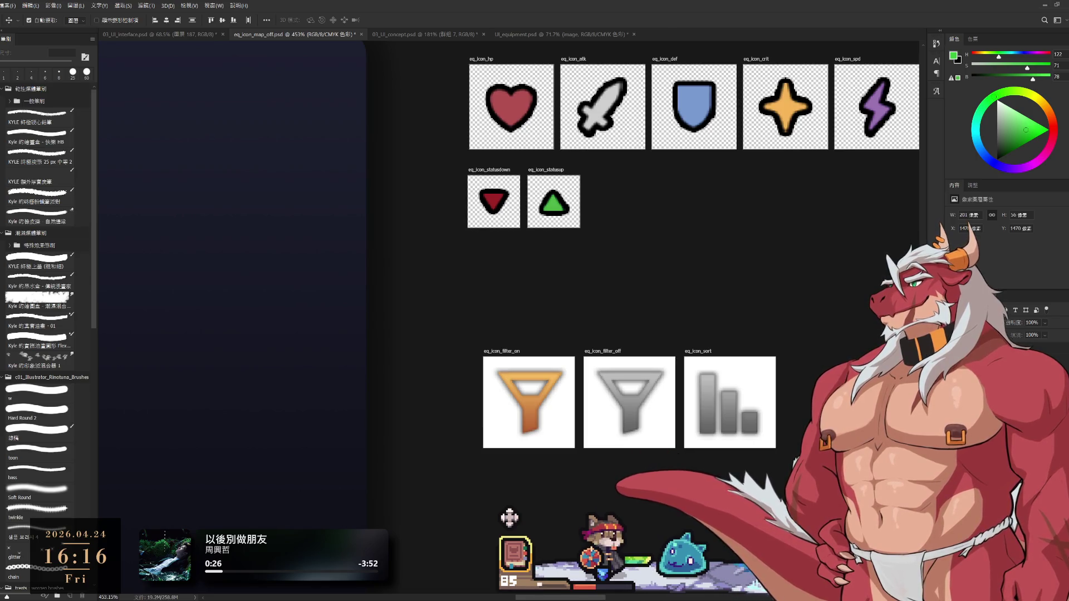
key(alt+[)
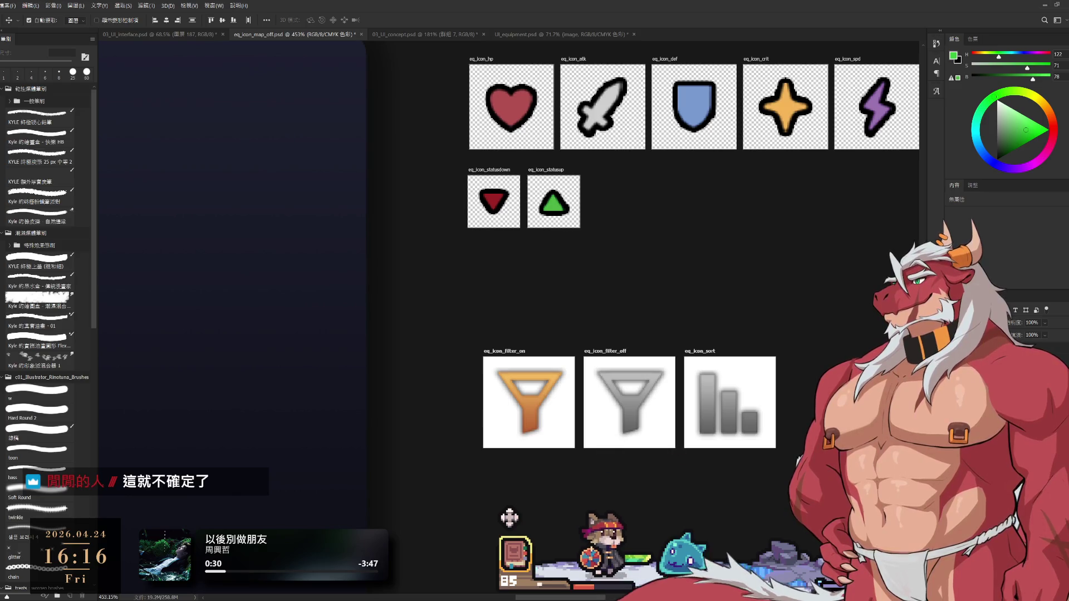
scroll(722, 266, down, 5)
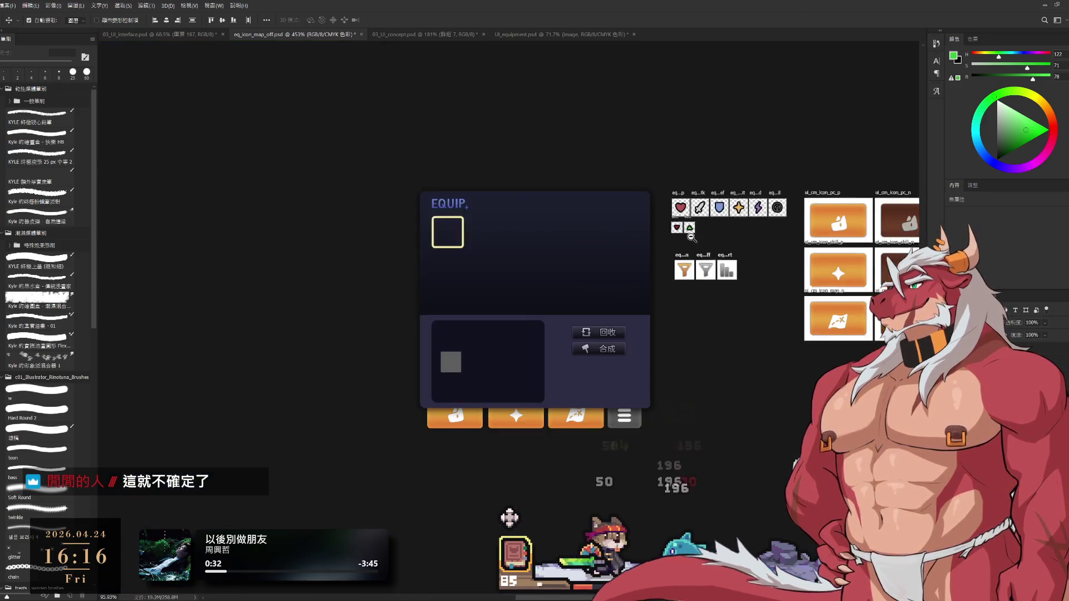
mouse_move(721, 266)
mouse_down()
mouse_move(704, 318)
mouse_move(700, 297)
mouse_up()
Drag the eq_icon_filter_on, eq_icon_filter_off and eq_icon_sort artboards up beneath the arrow icons.
scroll(699, 298, up, 3)
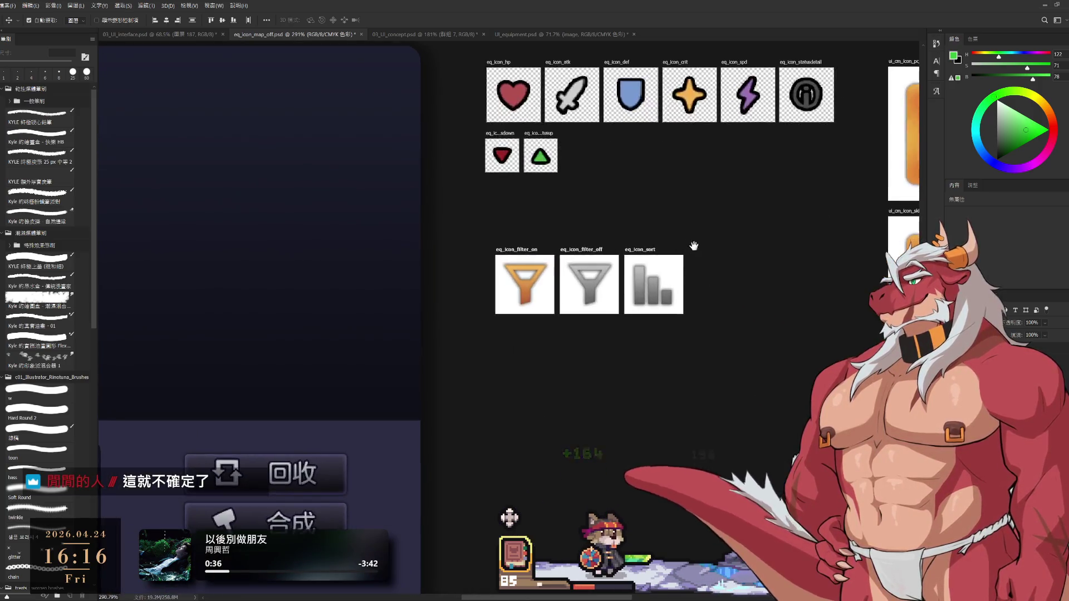
drag(630, 318, 620, 255)
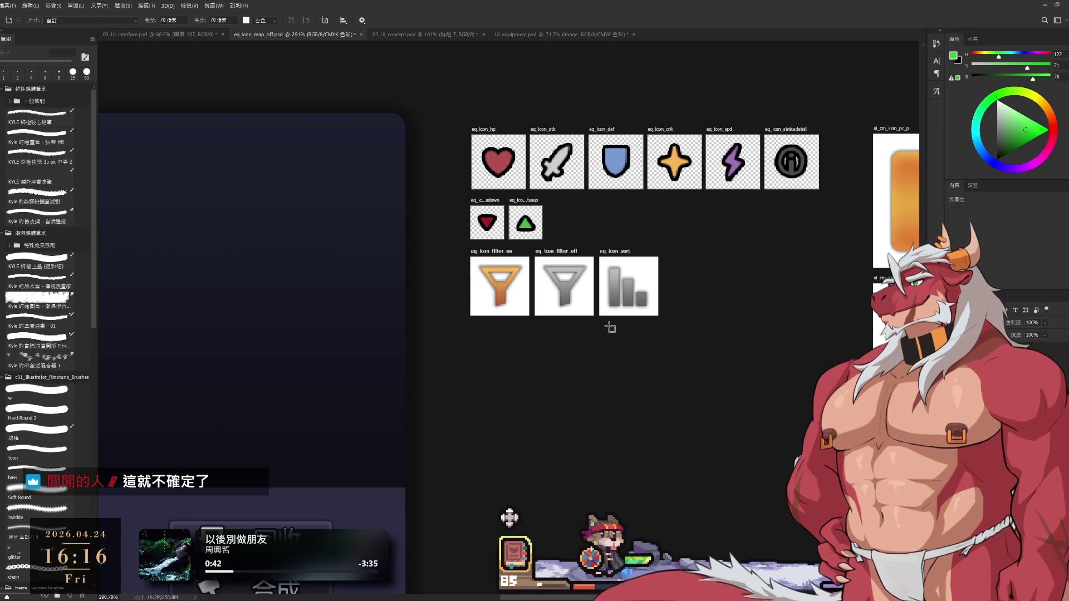
scroll(613, 324, down, 5)
drag(659, 419, 607, 424)
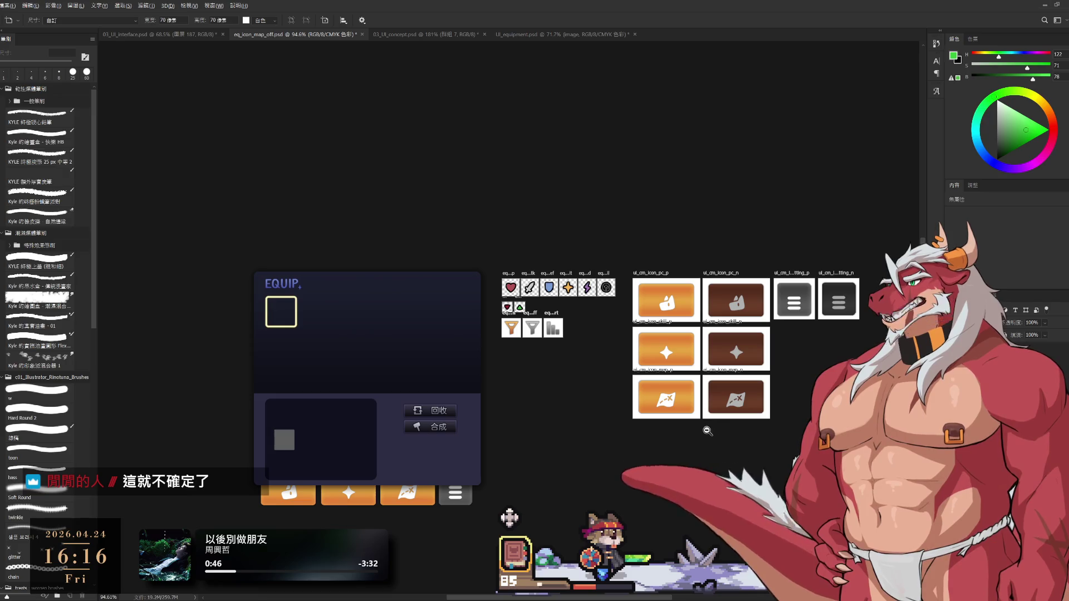
scroll(711, 432, up, 2)
drag(500, 414, 588, 416)
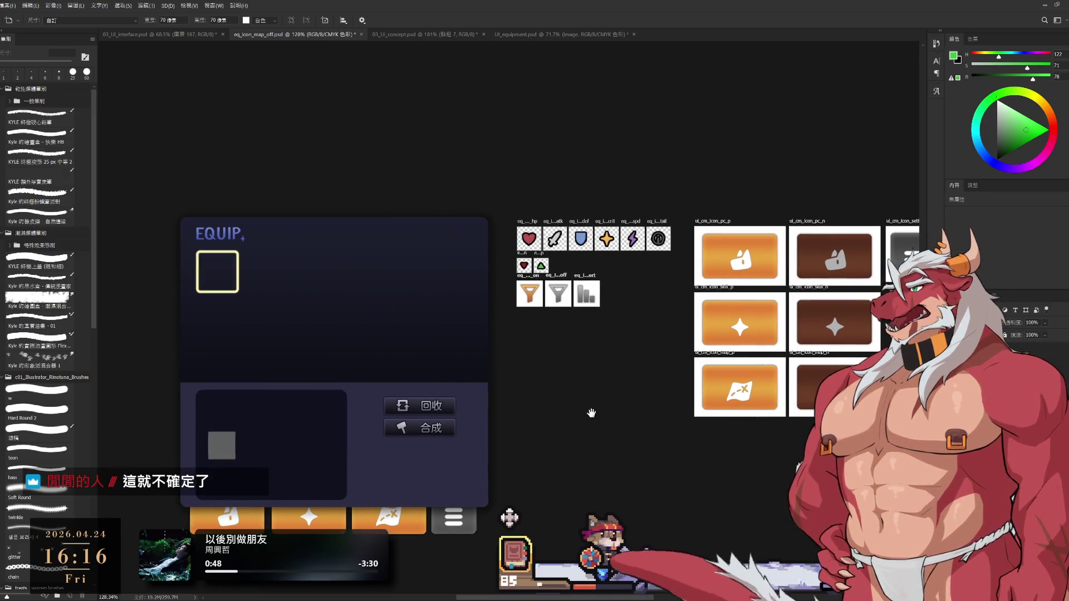
scroll(630, 357, up, 1)
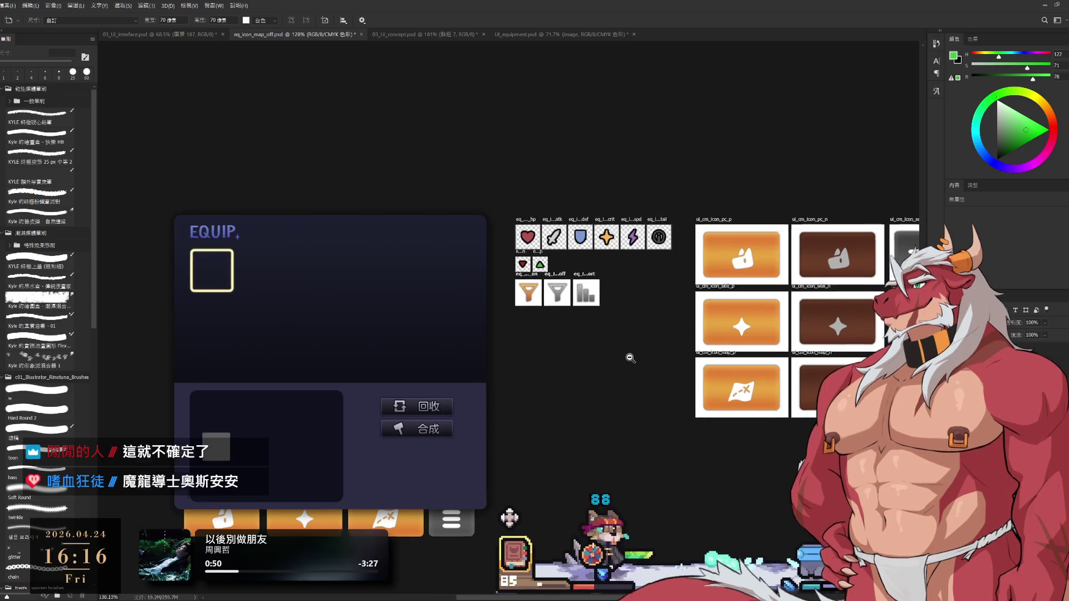
scroll(630, 358, up, 4)
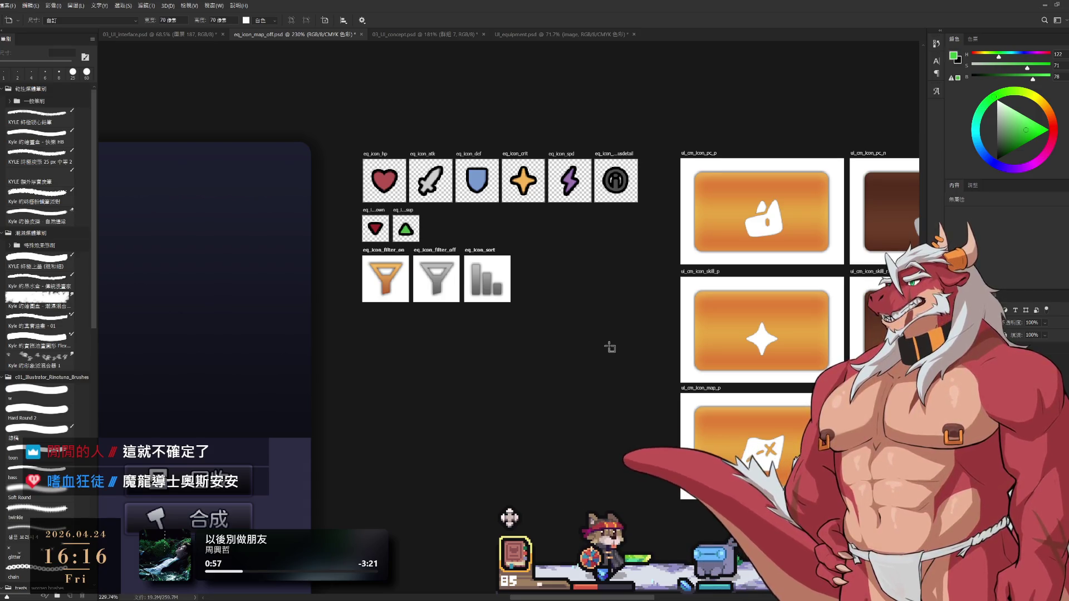
scroll(610, 347, up, 3)
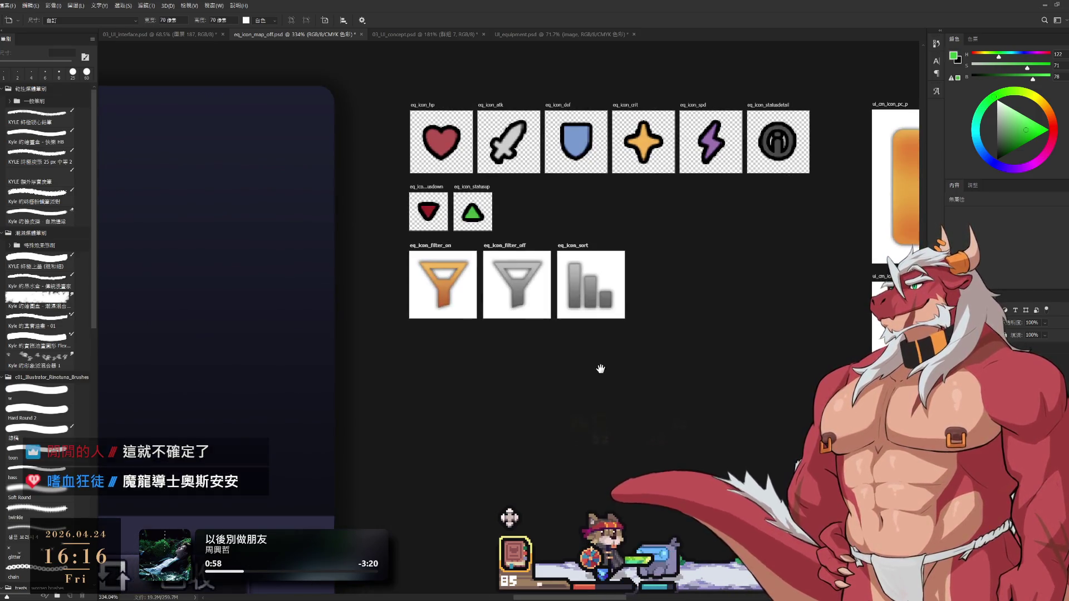
drag(600, 368, 658, 418)
Select the three filter-row artboards and check the ui_cm_icon_setting_n naming for reference.
click(647, 334)
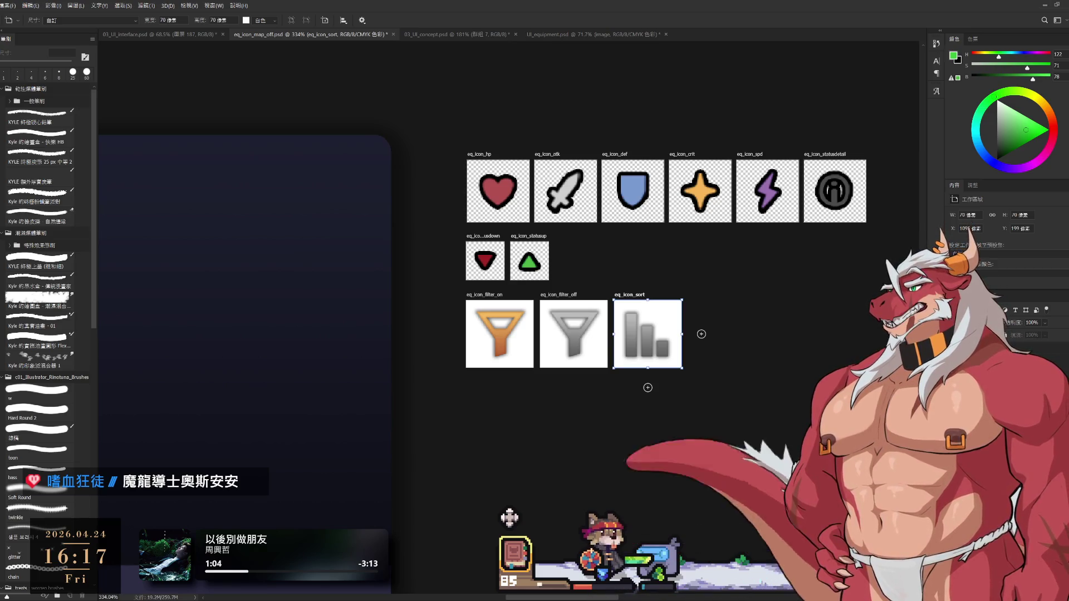
click(574, 334)
click(499, 334)
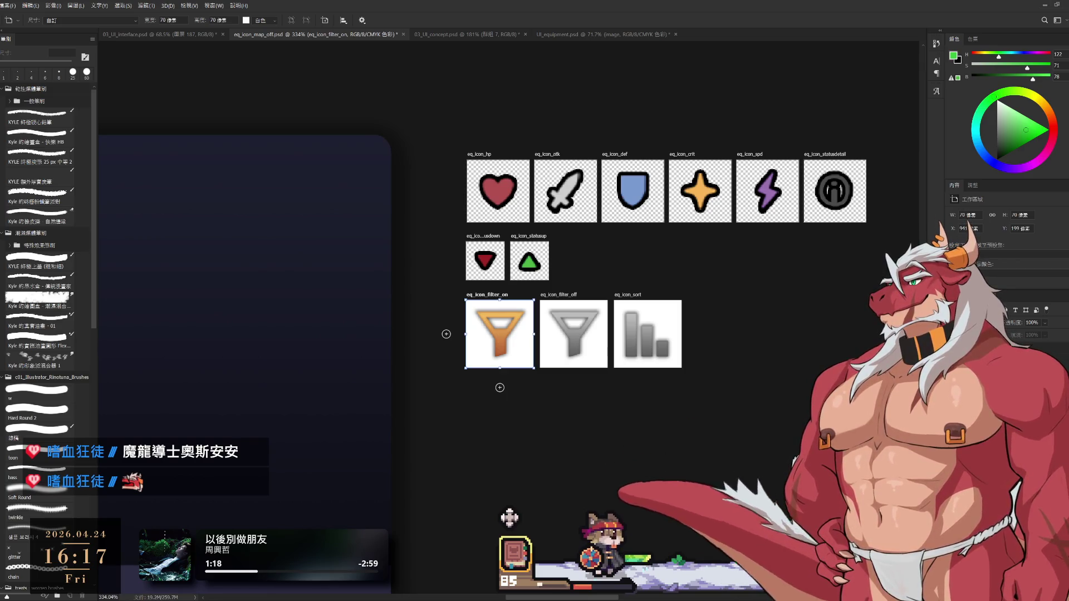
key(alt+bracketleft)
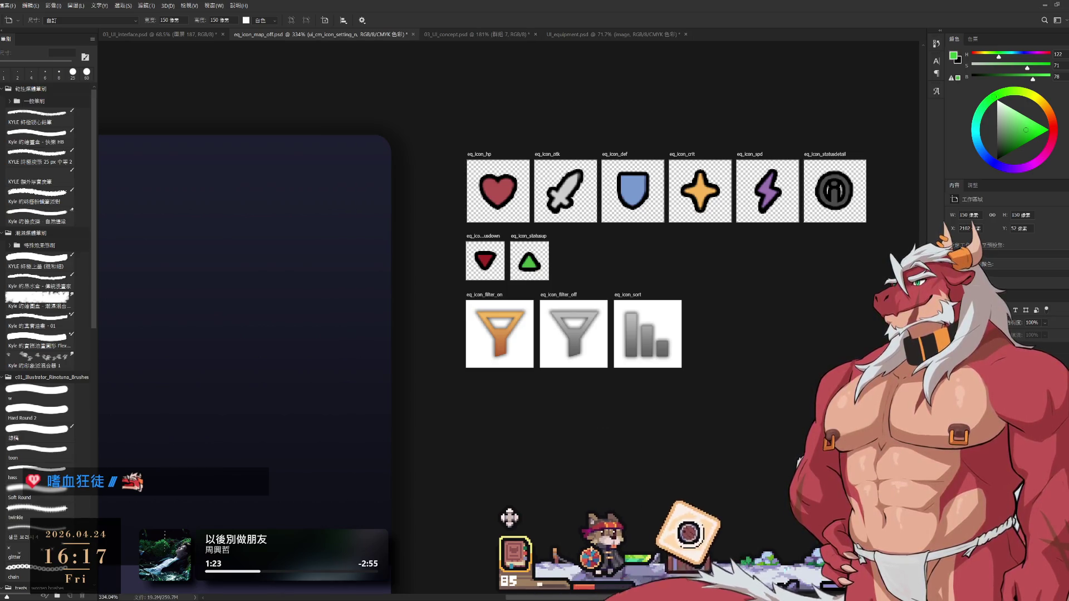
Rename the artboards ui_cm_icon_filter_on, ui_cm_icon_filter_off and ui_cm_icon_sort.
key(alt+bracketright)
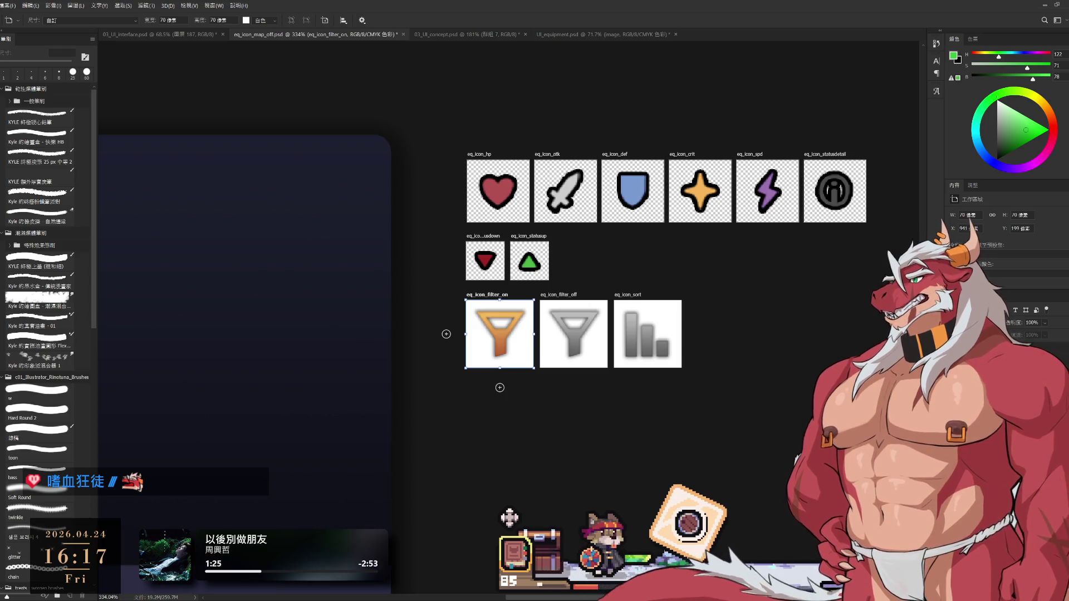
key(alt+bracketright)
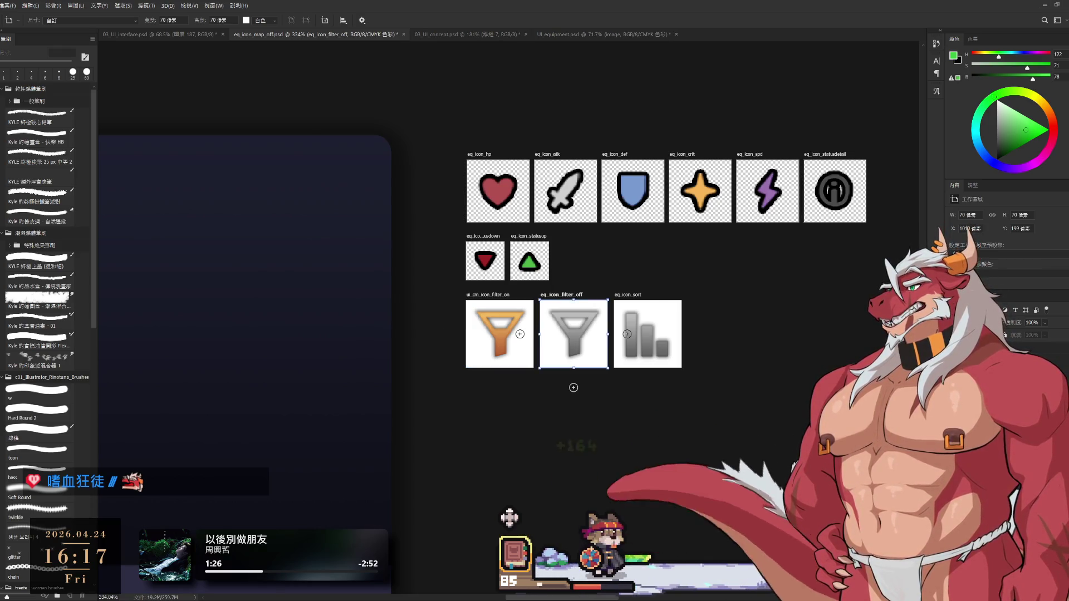
key(Return)
key(alt+bracketright)
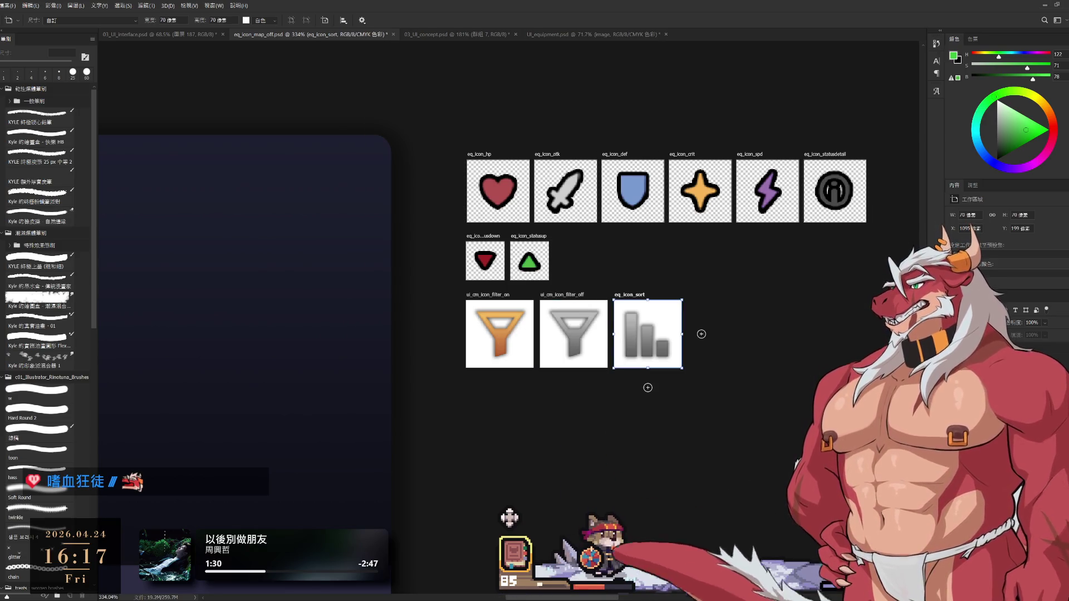
text(ui_cm)
key(Return)
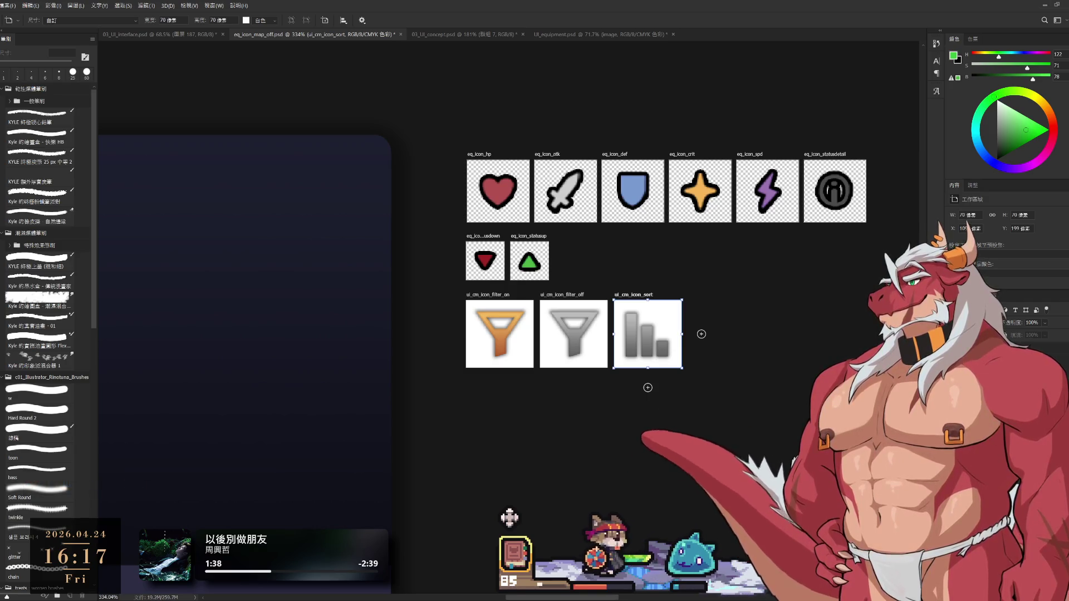
click(499, 334)
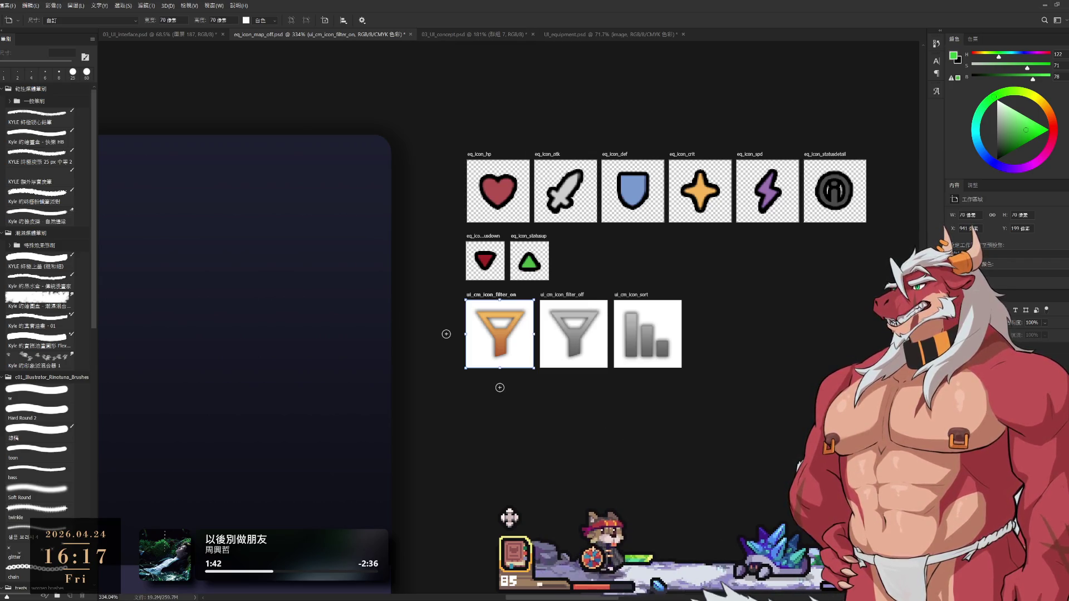
click(573, 334)
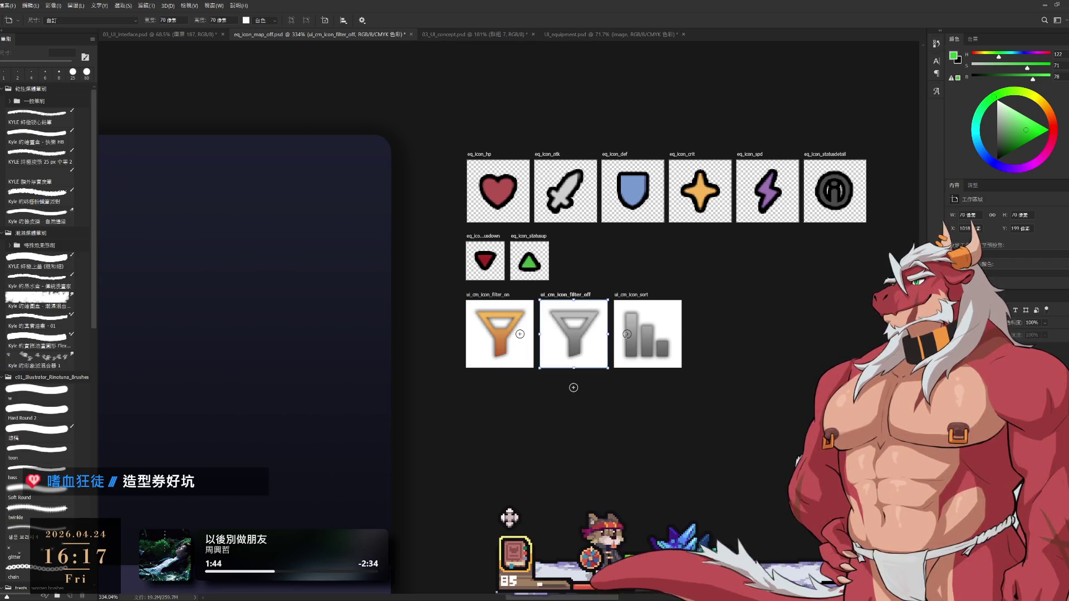
key(alt+bracketleft)
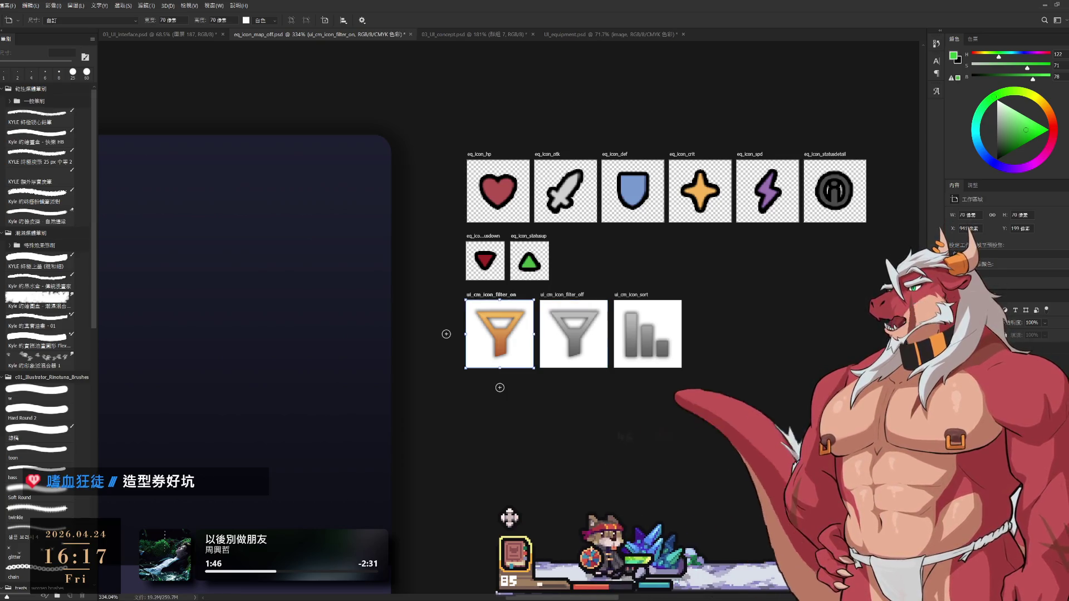
key(m)
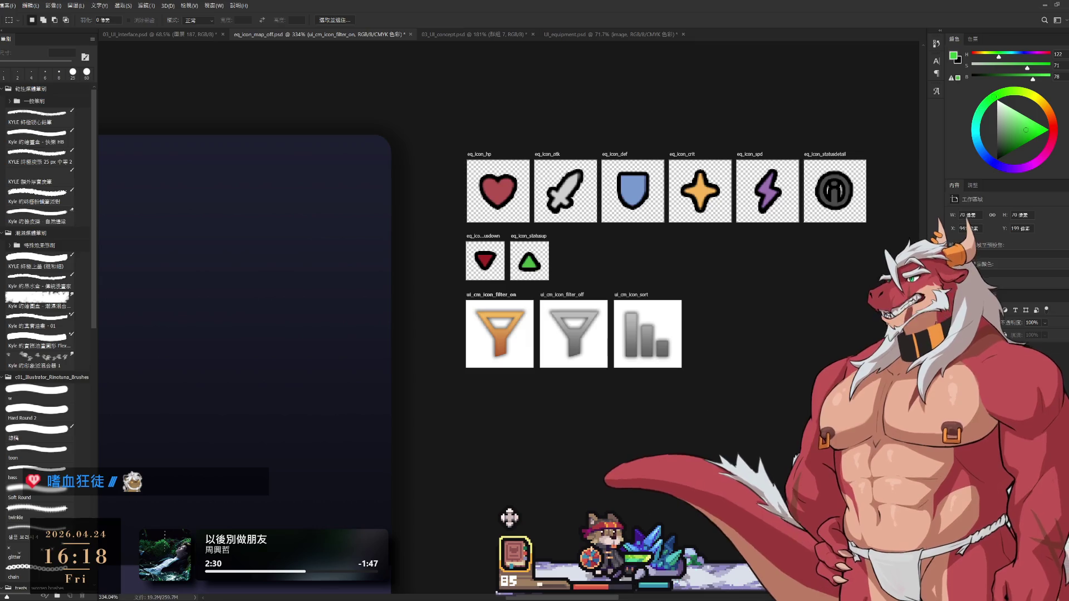
click(573, 357)
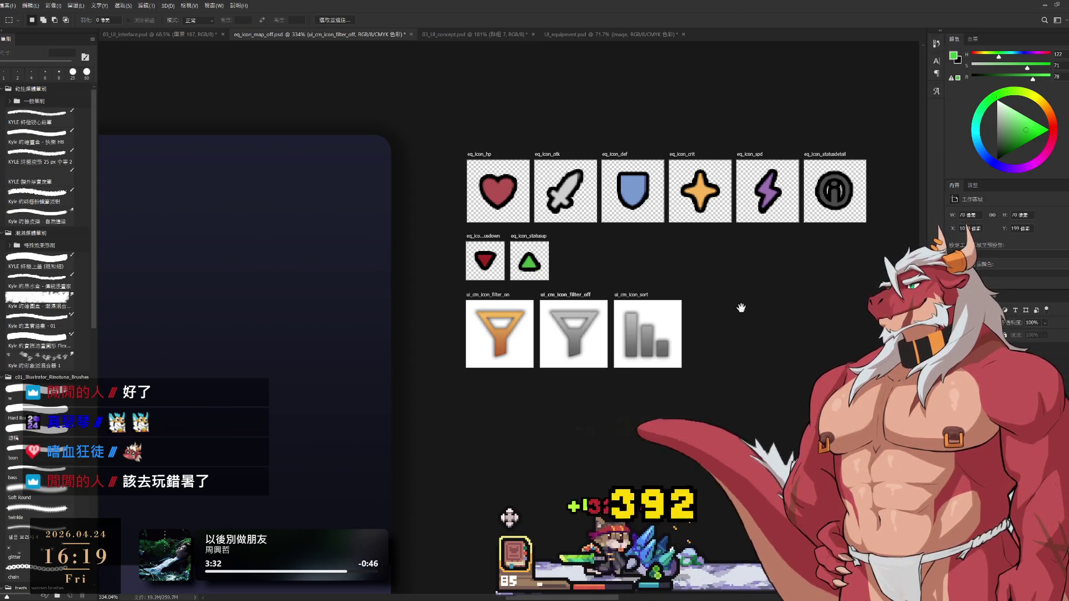
Move the red down and green up arrow artboards below the filter and sort row.
scroll(729, 334, up, 1)
scroll(729, 334, down, 3)
scroll(720, 331, up, 1)
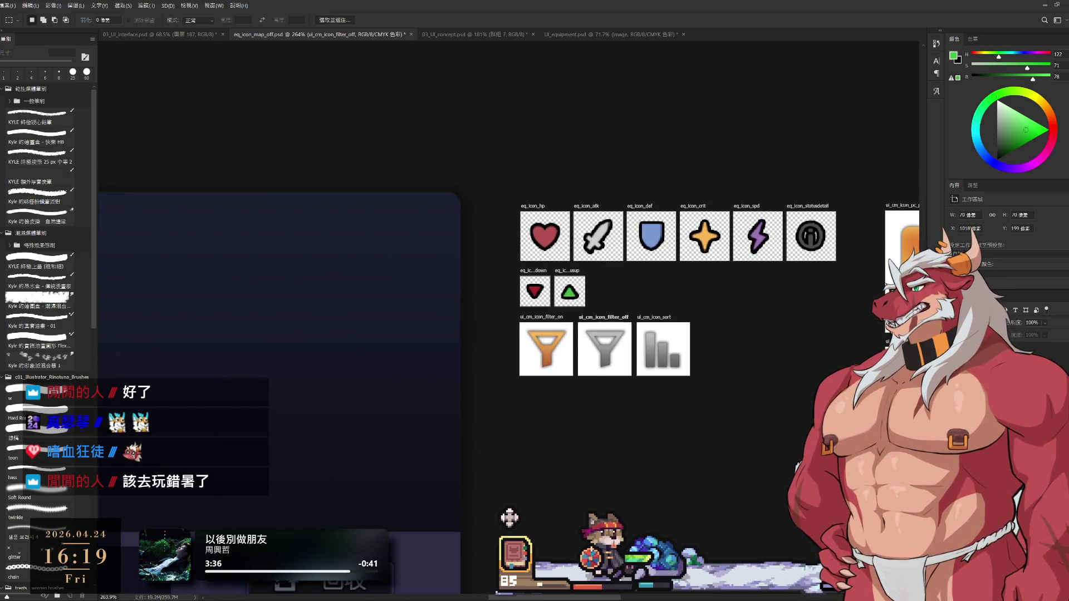
key(alt+bracketleft)
click(573, 275)
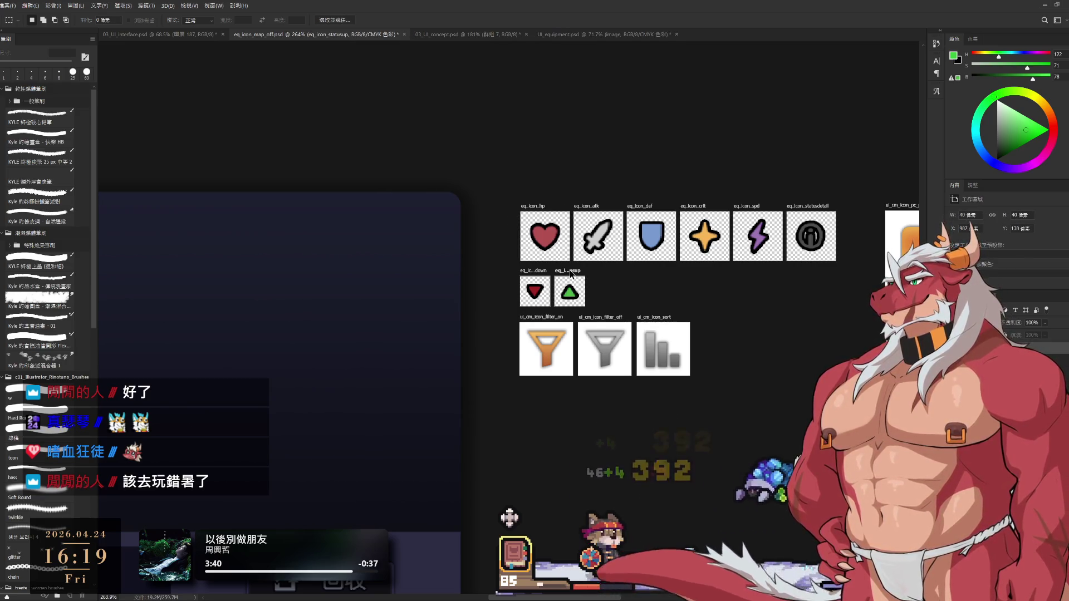
click(613, 279)
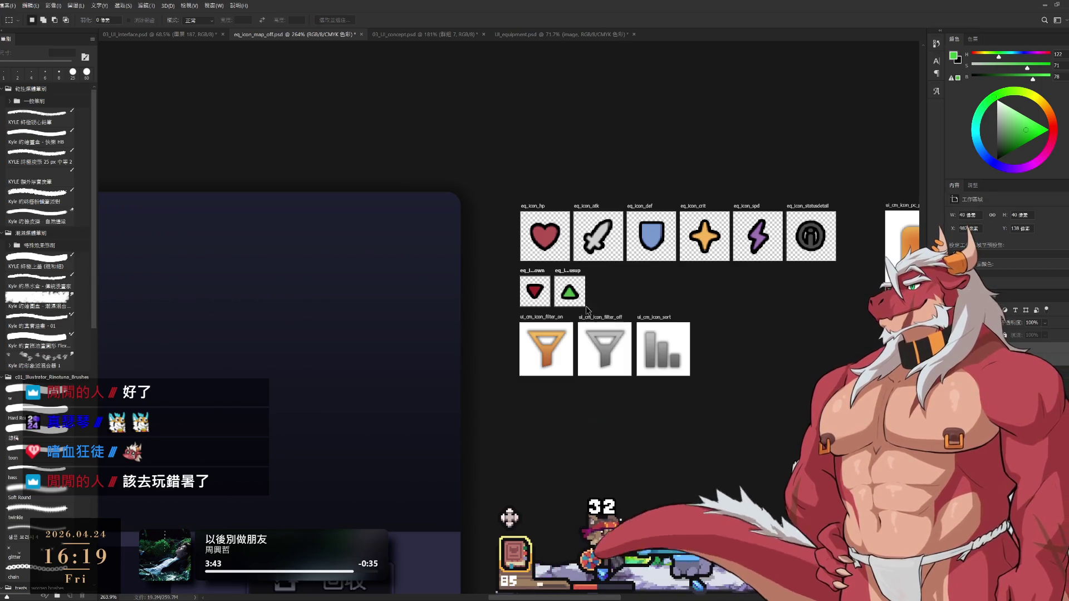
drag(579, 273, 580, 384)
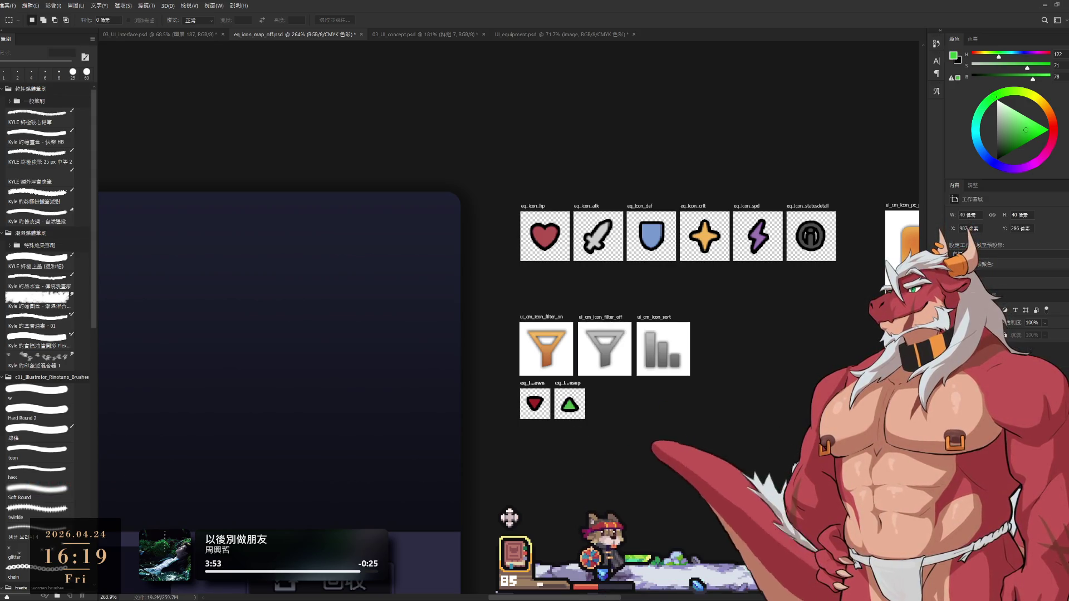
Drag the filter row and arrow artboards up together to close the gap.
click(580, 384)
shift+click(544, 317)
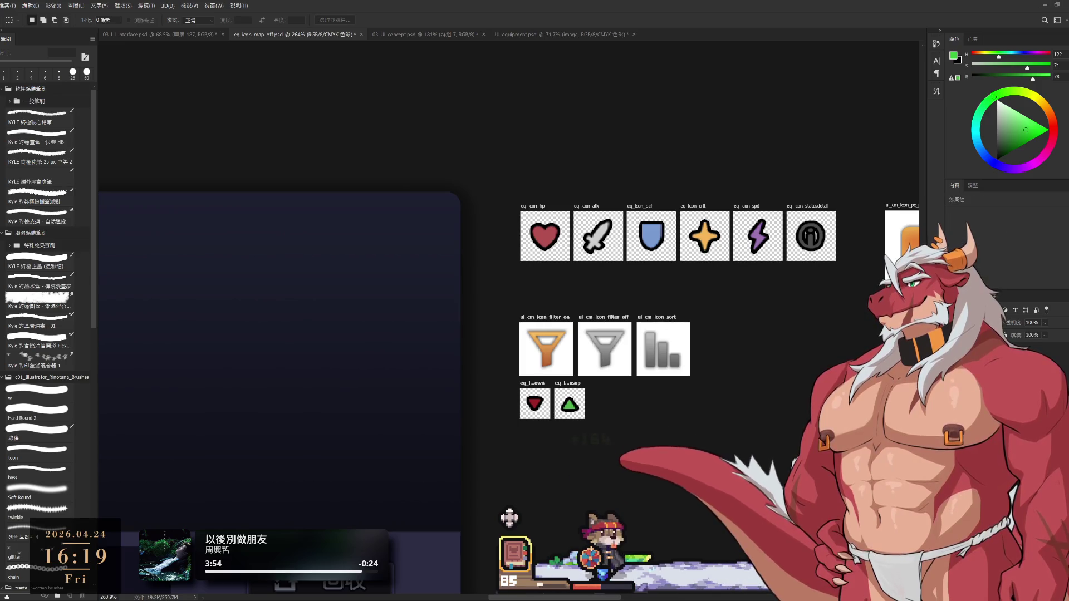
drag(561, 316, 563, 273)
Zoom in and step from the ui_cm_icon_sort and filter_on artboards to ui_cm_icon_pc_p.
alt+scroll(708, 306, down, 4)
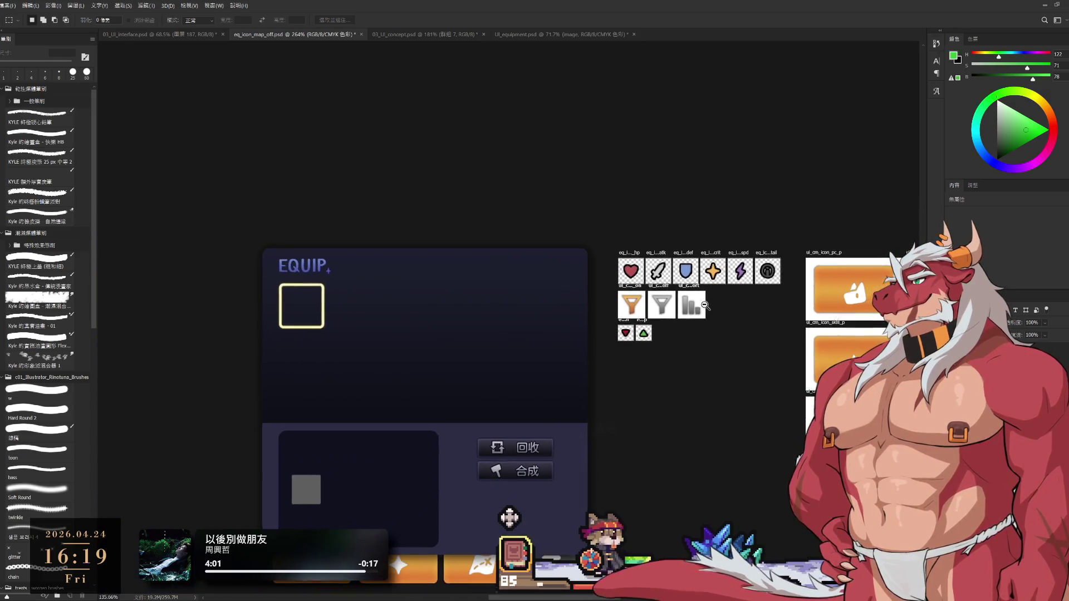
scroll(704, 305, up, 2)
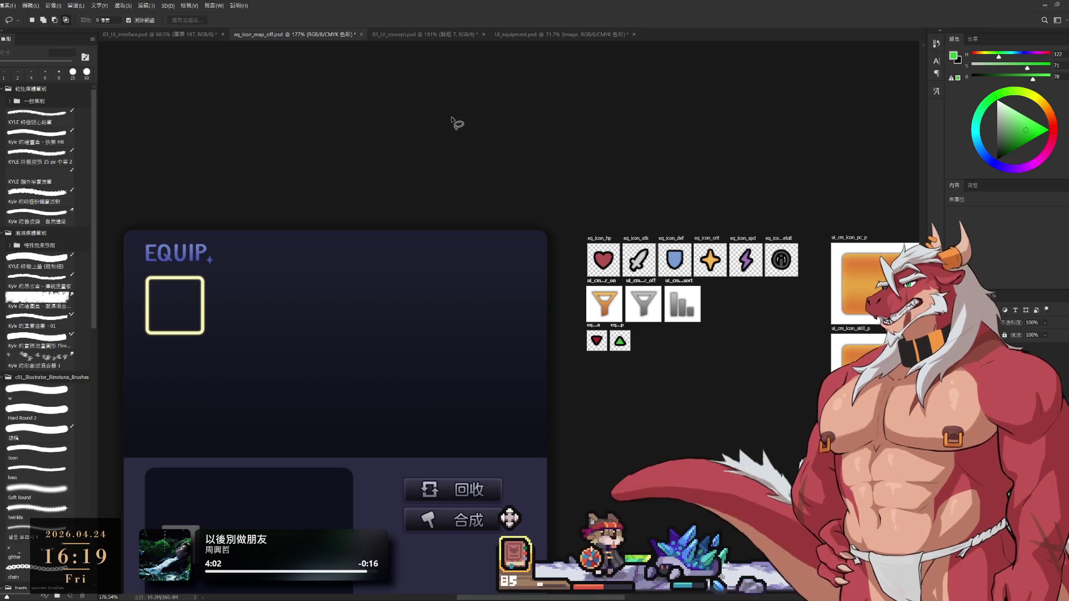
key(l)
scroll(654, 318, up, 1)
scroll(654, 317, up, 1)
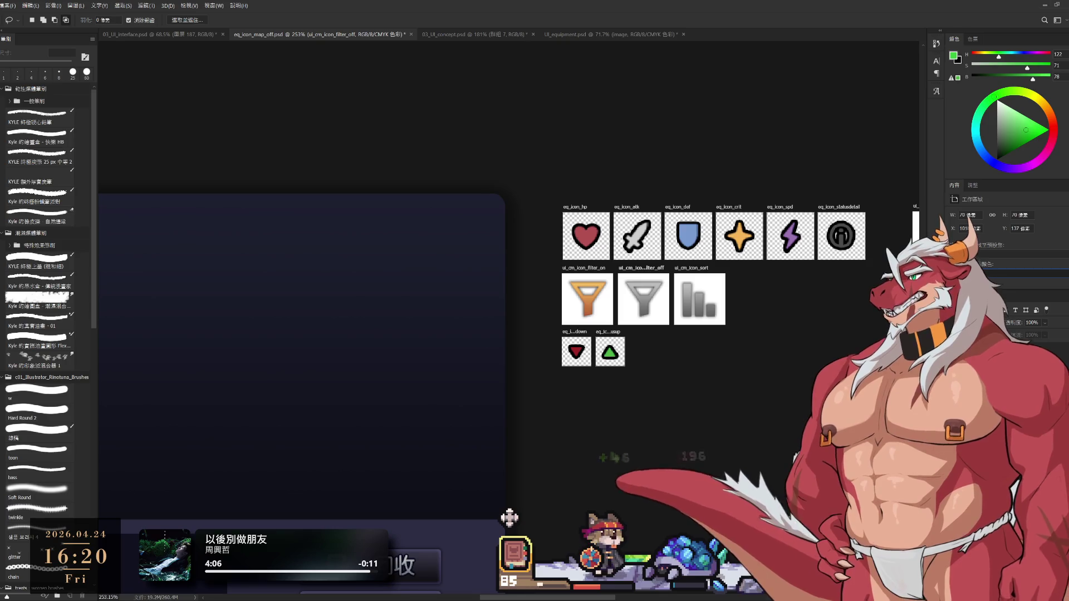
key(alt+])
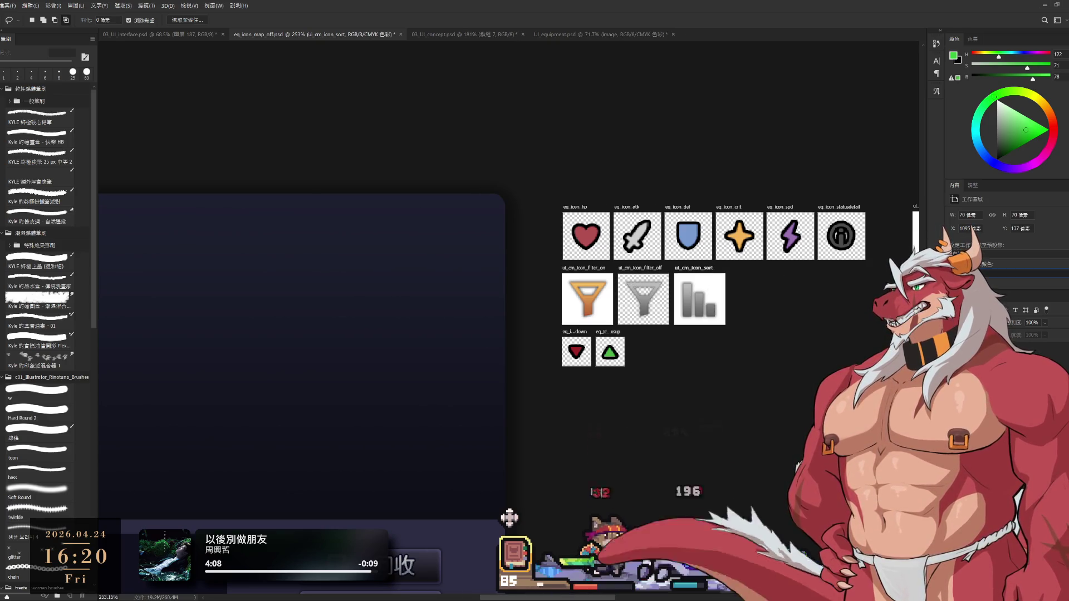
key(alt+[)
key(alt+[)
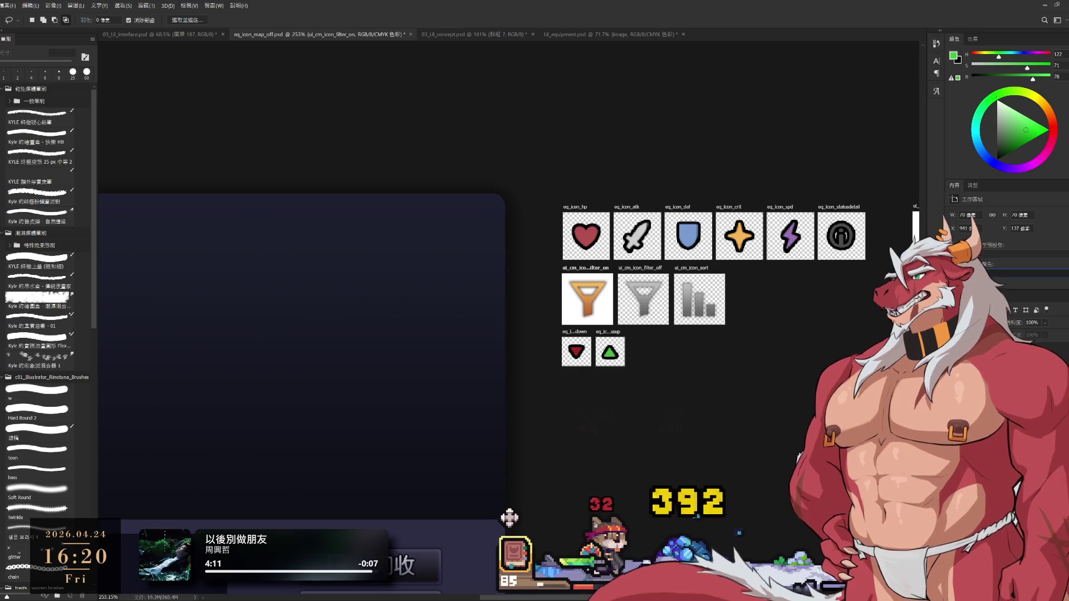
key(alt+])
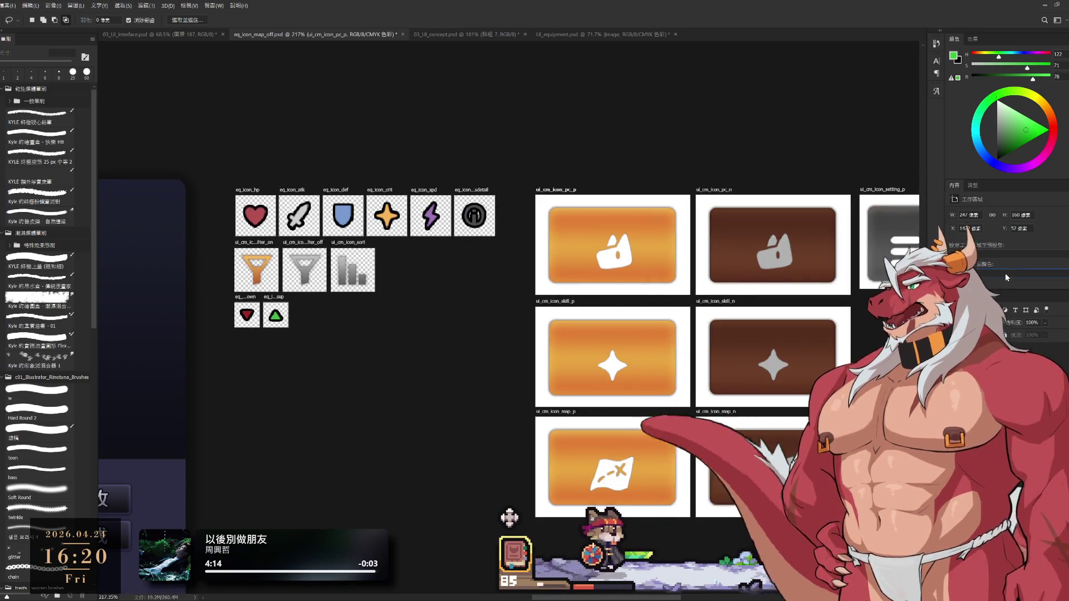
drag(705, 293, 683, 319)
Make skill_p transparent, then go through pc_n, skill_n, map_n, setting_p and setting_n artboards.
click(683, 319)
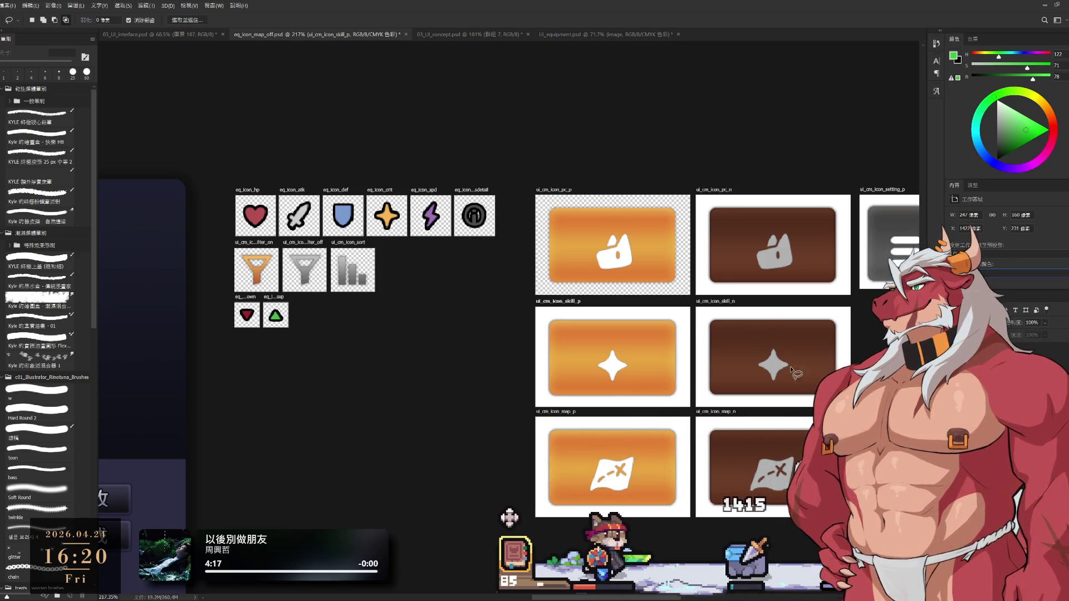
drag(683, 319, 676, 429)
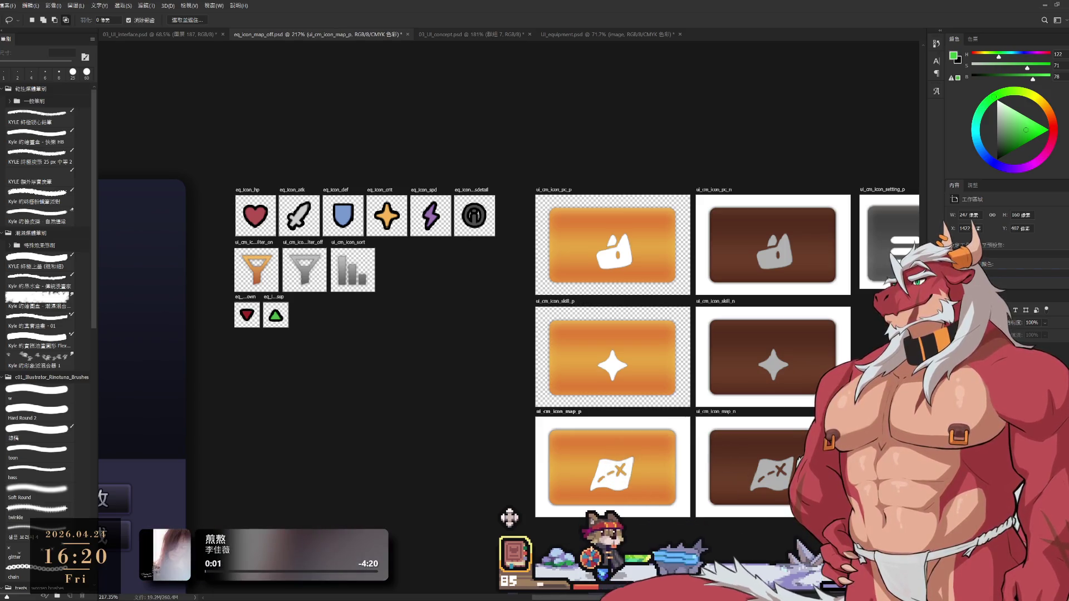
click(840, 287)
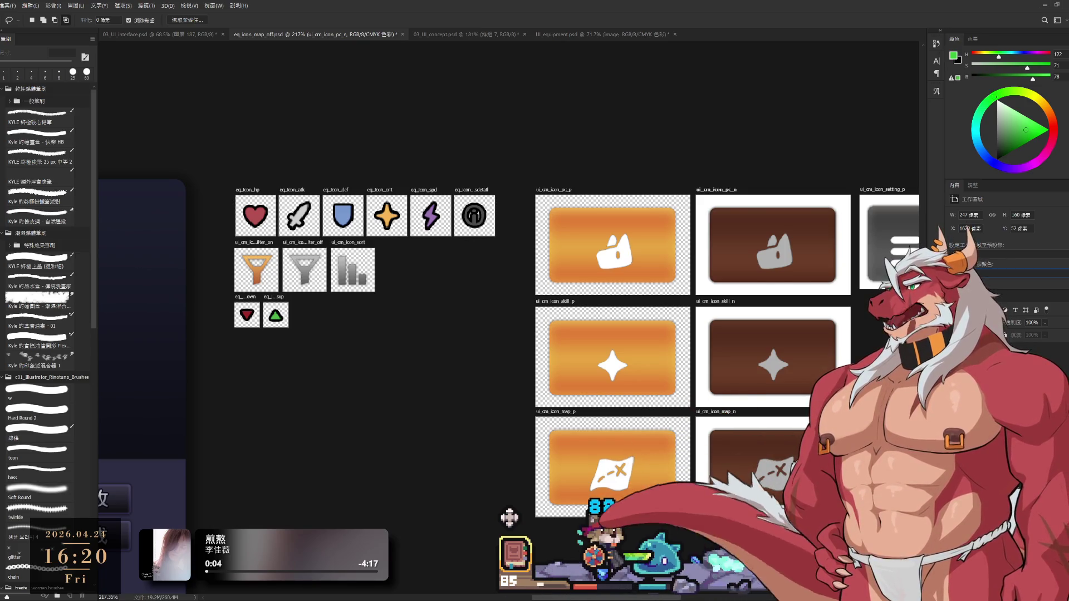
click(840, 398)
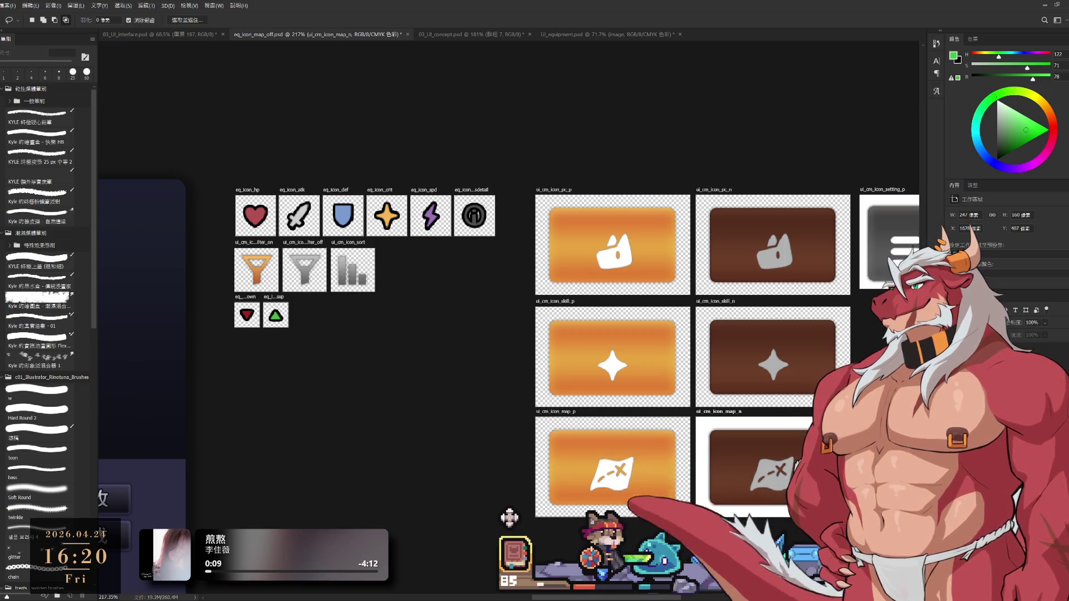
click(841, 509)
scroll(509, 357, right, 5)
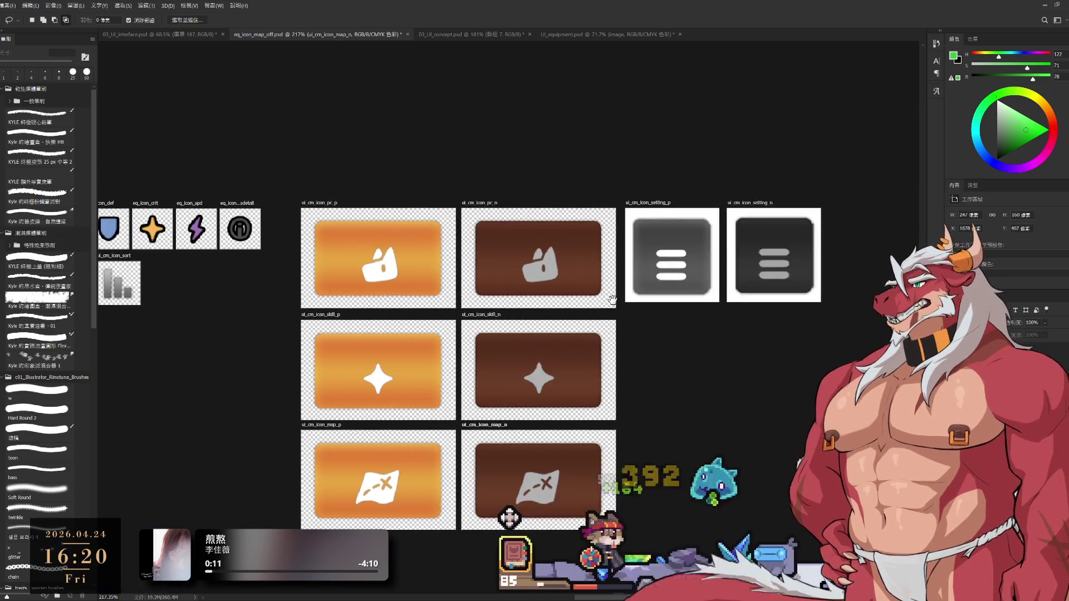
key(alt+bracketleft)
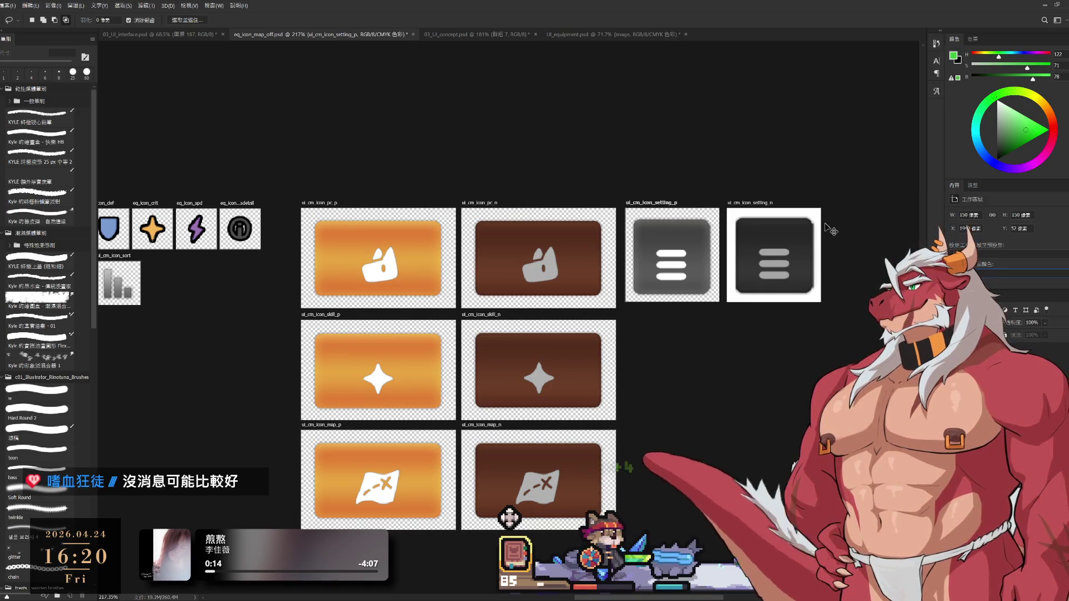
key(alt+bracketleft)
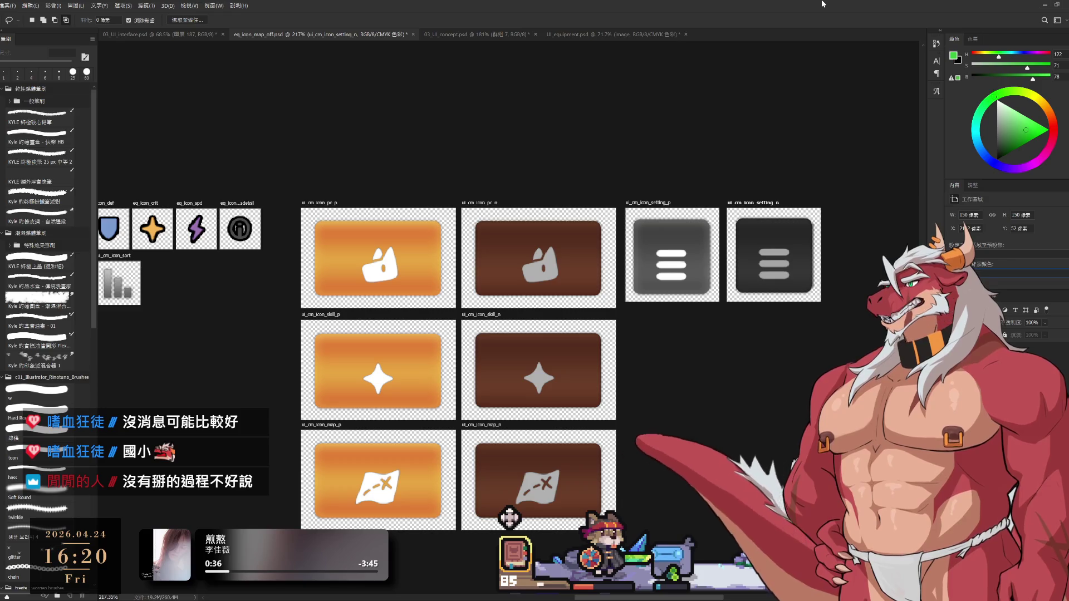
Pan and zoom out to frame all the icon artboards and the EQUIP panel.
scroll(707, 134, down, 3)
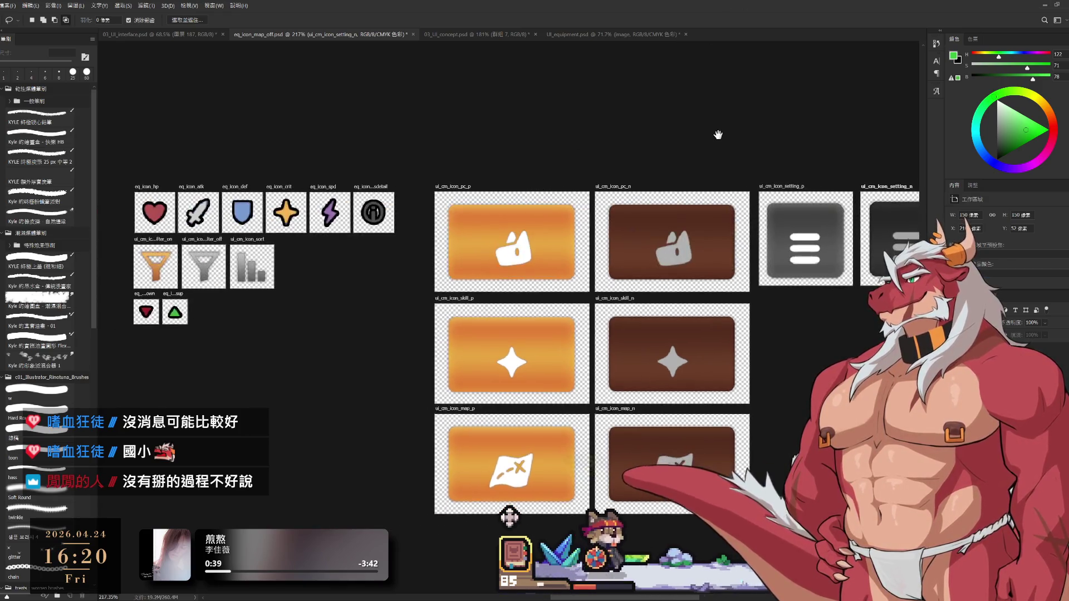
drag(706, 133, 564, 176)
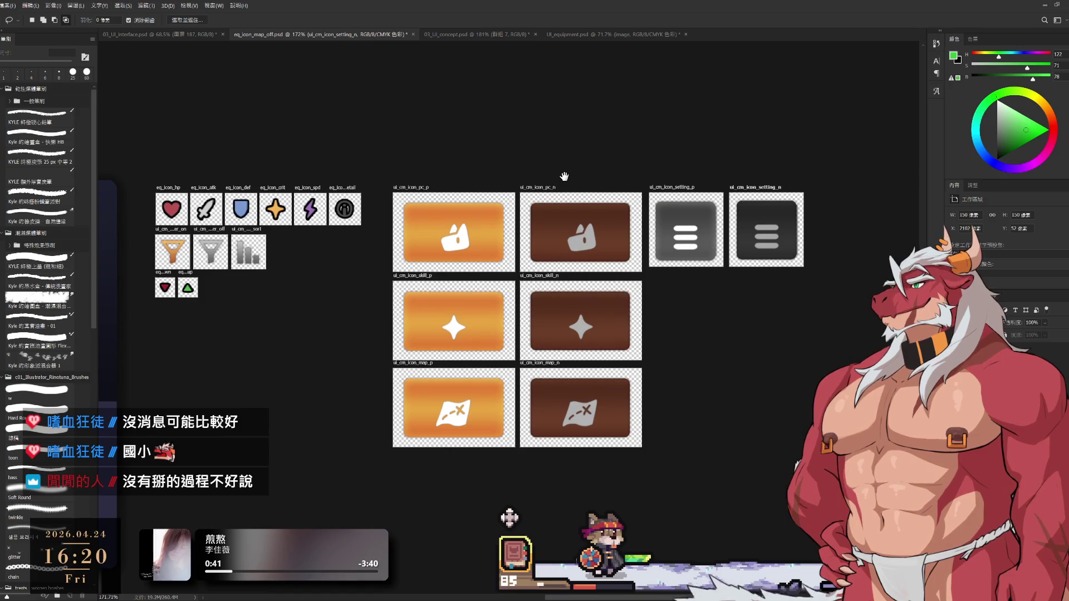
drag(643, 169, 697, 167)
scroll(696, 167, down, 1)
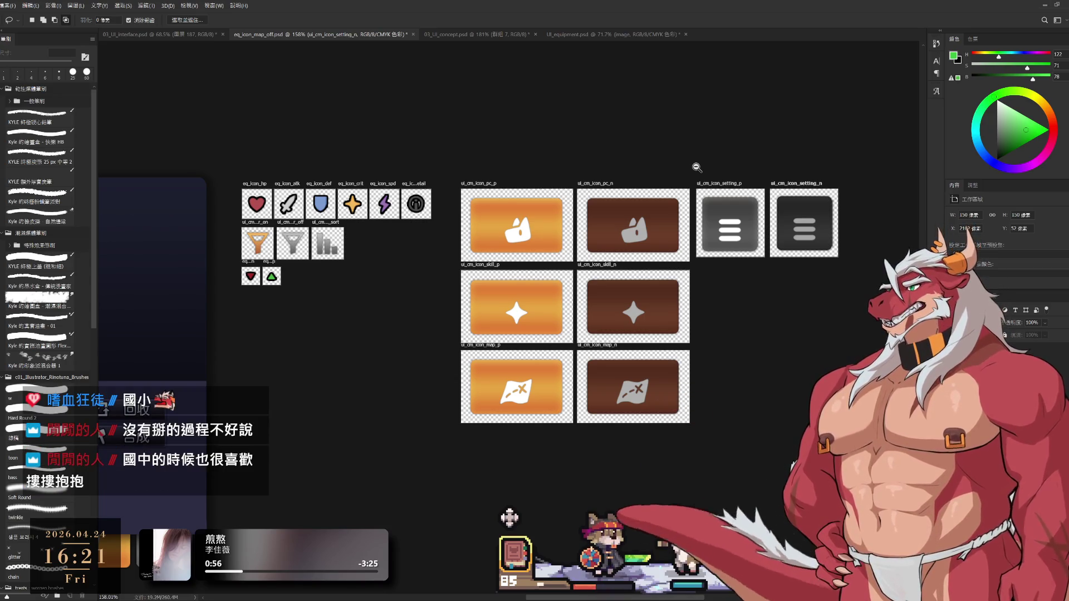
mouse_move(694, 167)
mouse_down()
mouse_move(637, 176)
mouse_move(678, 178)
mouse_up()
scroll(678, 178, down, 2)
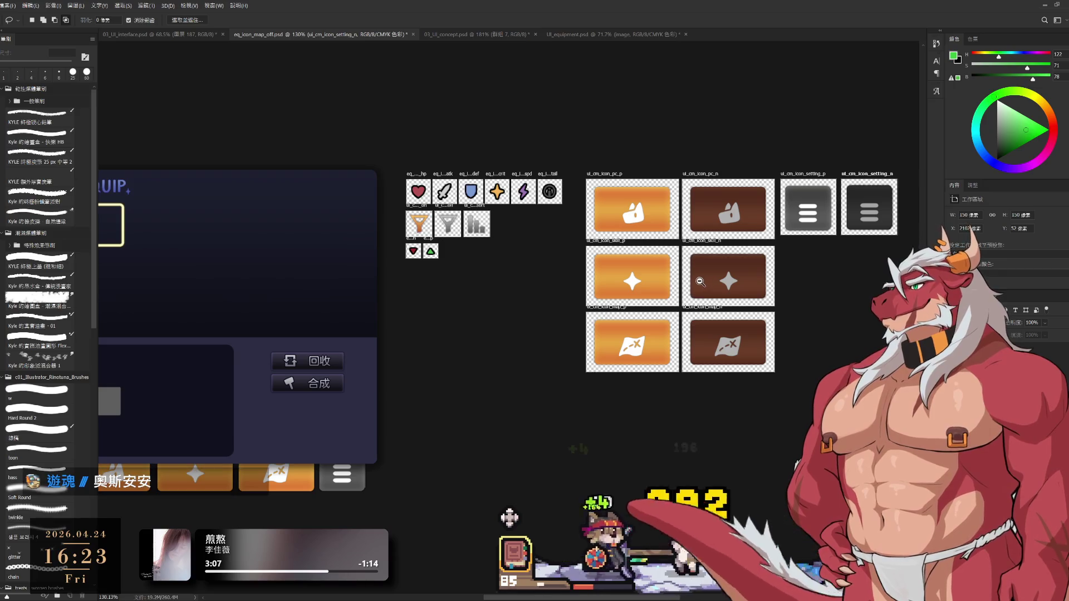
scroll(695, 278, down, 3)
drag(278, 271, 412, 297)
scroll(451, 300, up, 3)
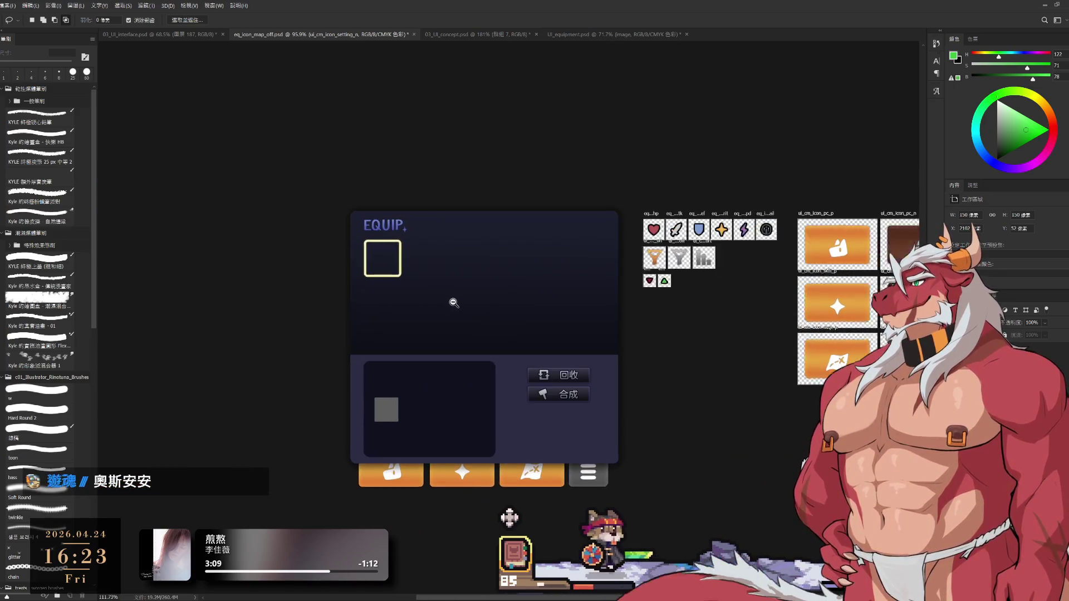
scroll(538, 390, up, 2)
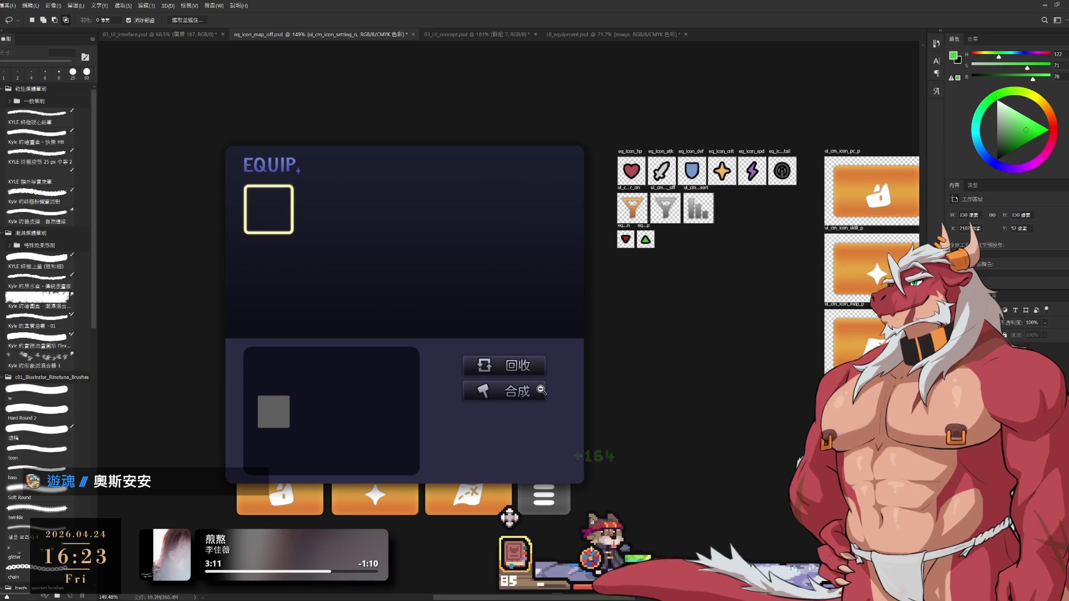
drag(632, 405, 624, 393)
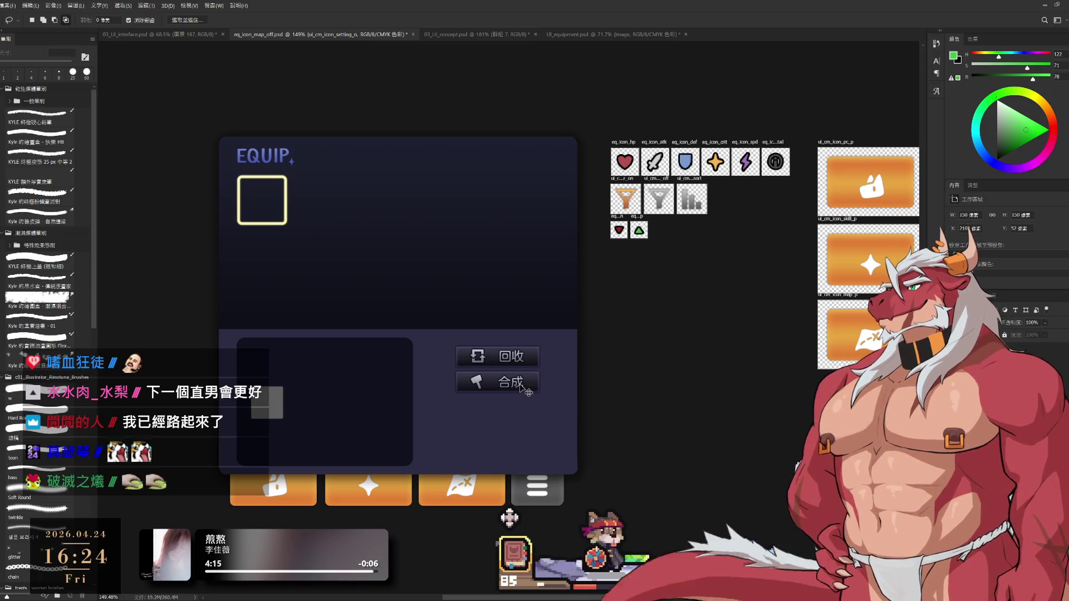
Select the eq_btn_craft and eq_btn_recycle button layers, undoing a stray move.
ctrl+click(527, 363)
ctrl+click(527, 359)
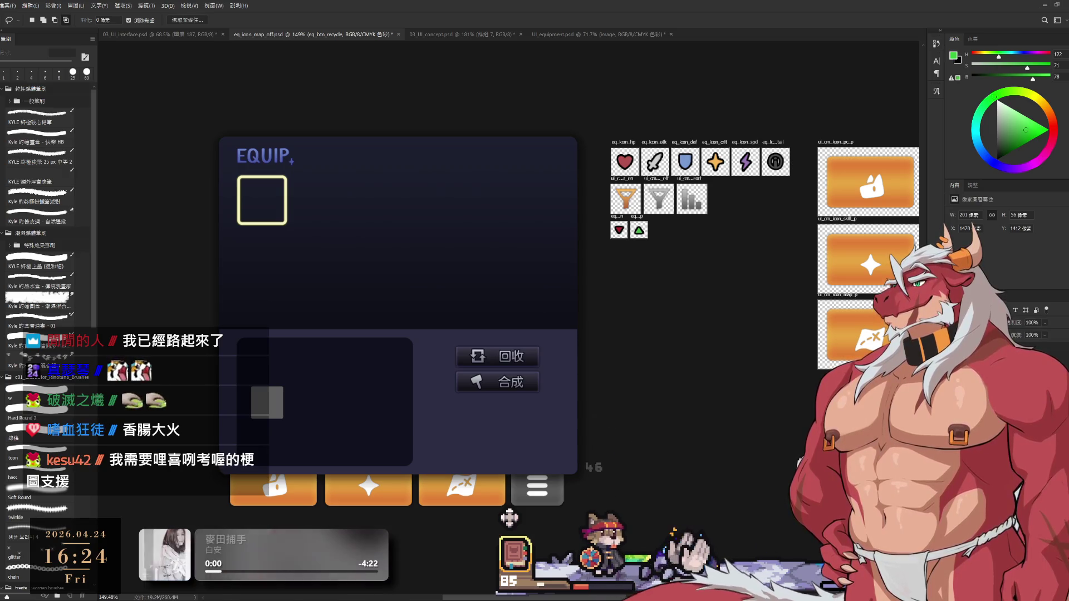
mouse_move(501, 382)
mouse_down()
mouse_move(501, 394)
mouse_move(563, 410)
mouse_move(687, 315)
mouse_move(684, 290)
mouse_up()
key(ctrl+z)
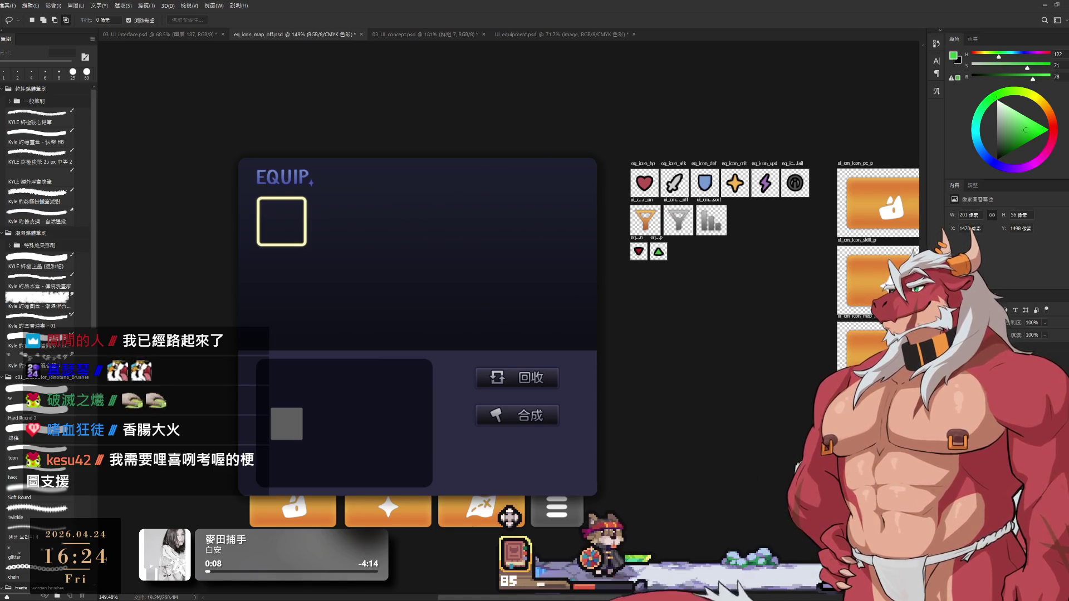
Duplicate both buttons right of the EQUIP panel and tuck the 合成 copy behind 回收.
key(ctrl+alt+t)
drag(523, 379, 693, 306)
key(Return)
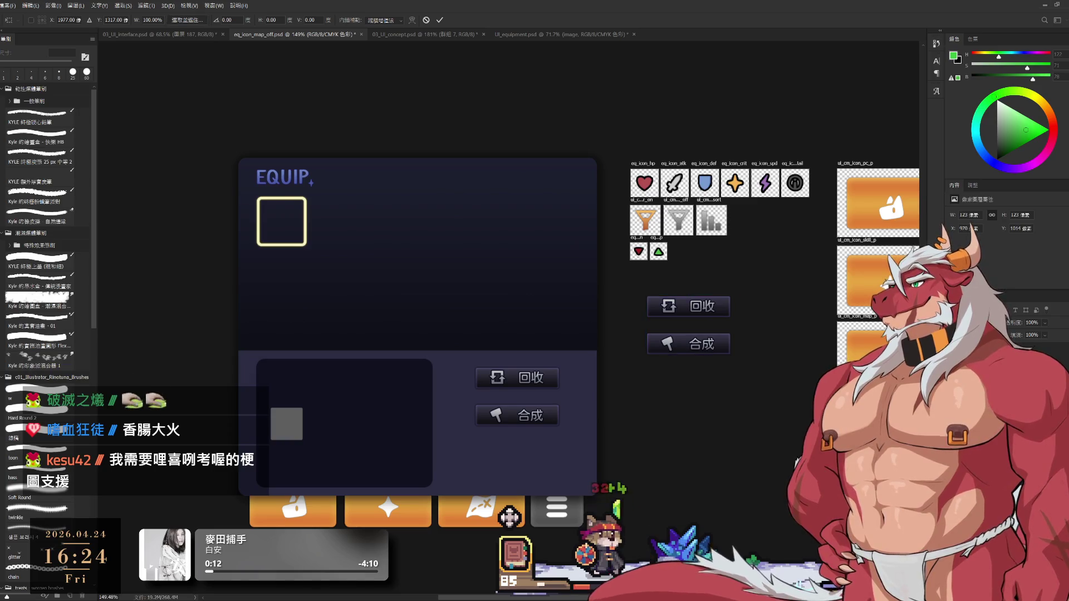
scroll(688, 364, up, 5)
mouse_move(690, 353)
mouse_down()
mouse_move(722, 253)
mouse_move(723, 266)
mouse_up()
scroll(760, 322, down, 5)
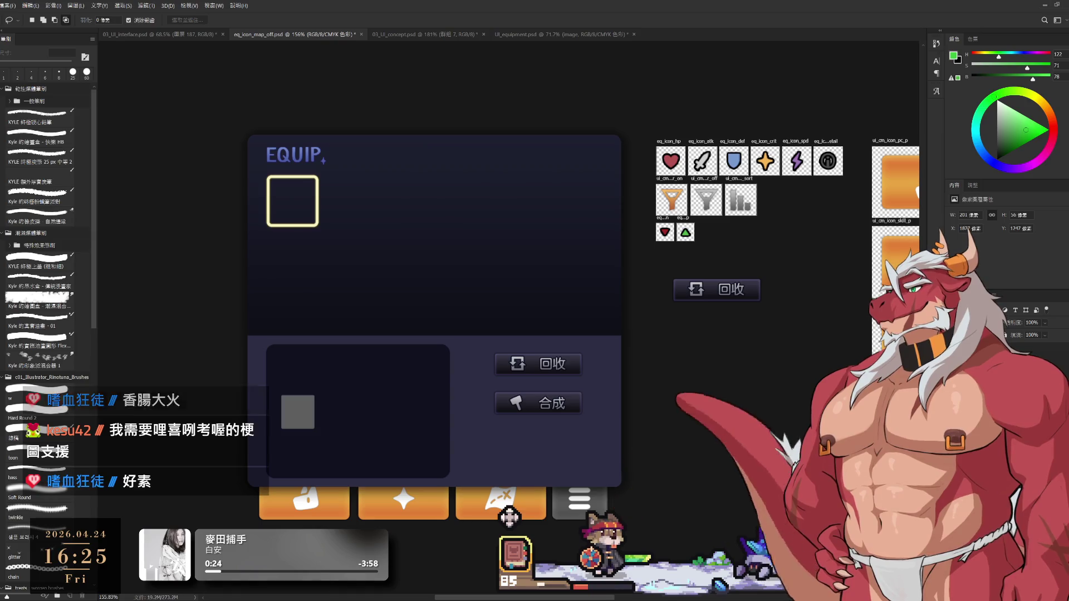
Remove the yellow outlined square from the EQUIP panel's top-left slot and deselect.
ctrl+click(509, 516)
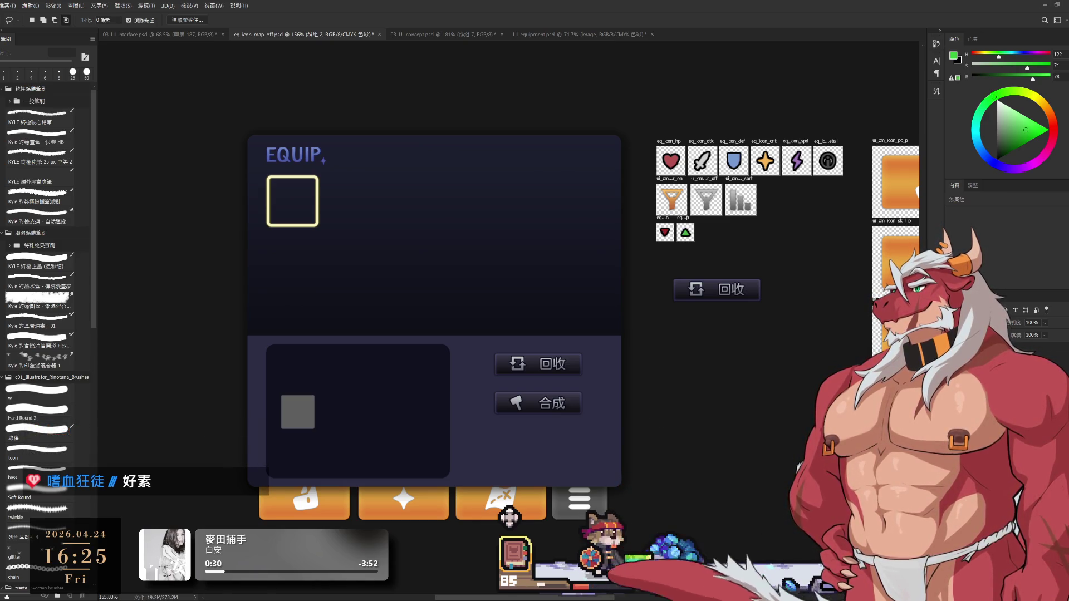
key(ctrl+z)
key(ctrl+shift+z)
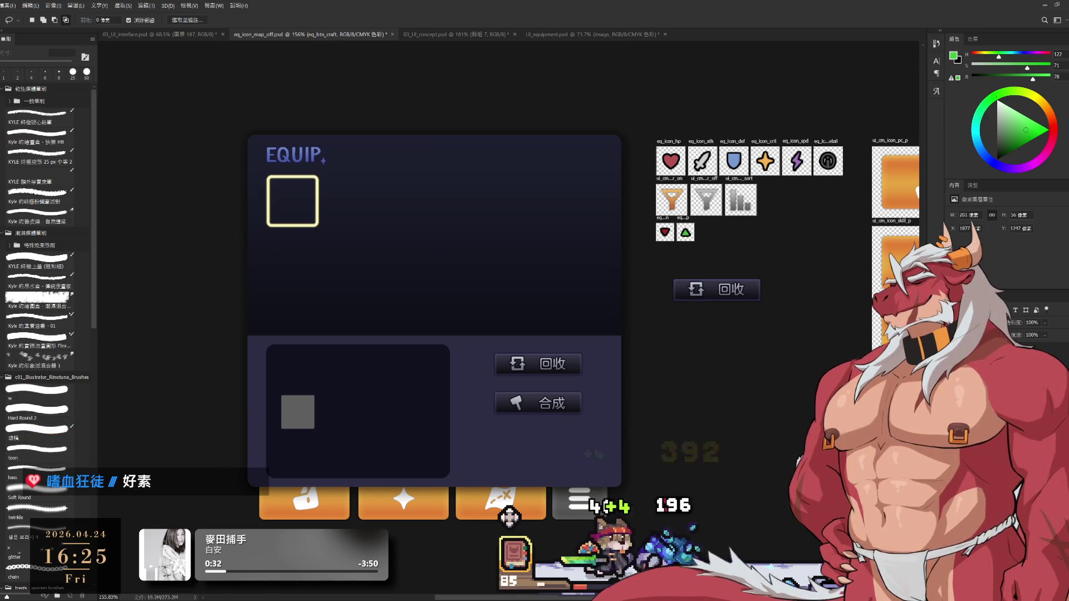
key(ctrl+z)
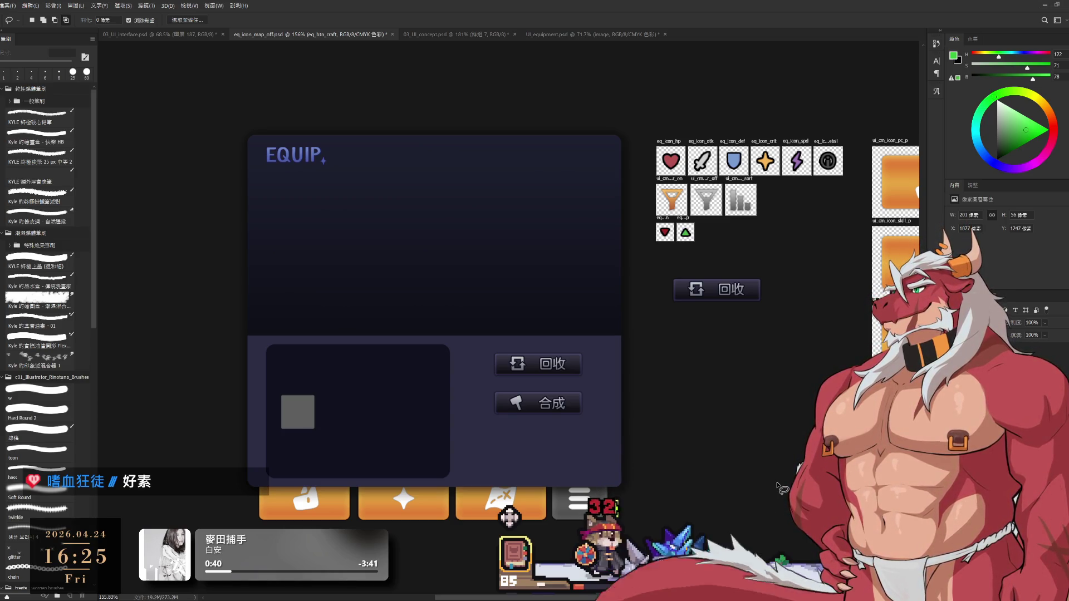
key(ctrl+z)
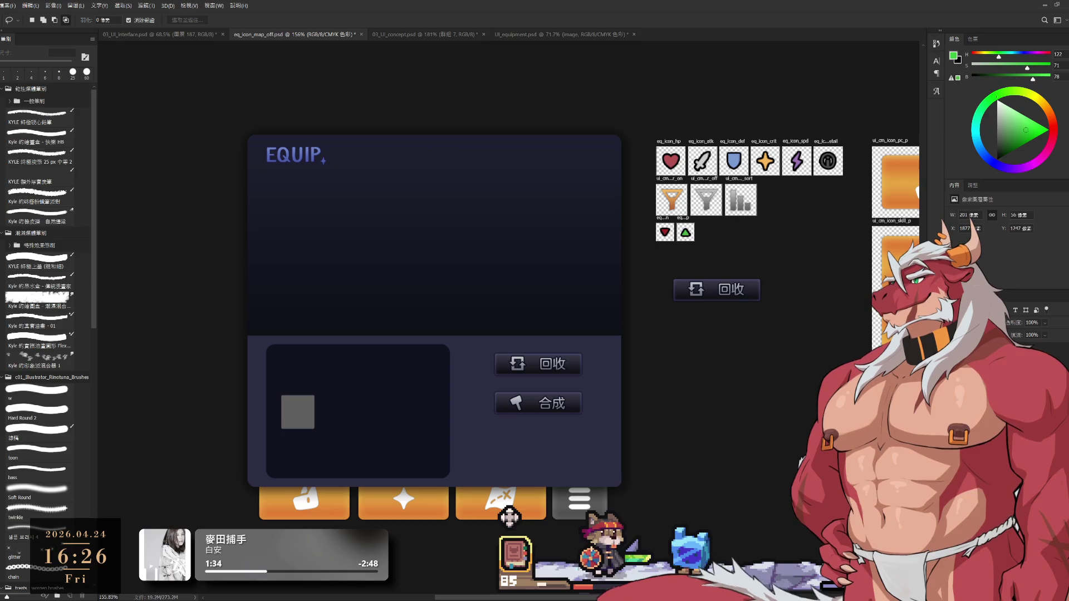
Check the eq_btn_recycle layer and its group 群組 1, then clear the selection.
key(Up)
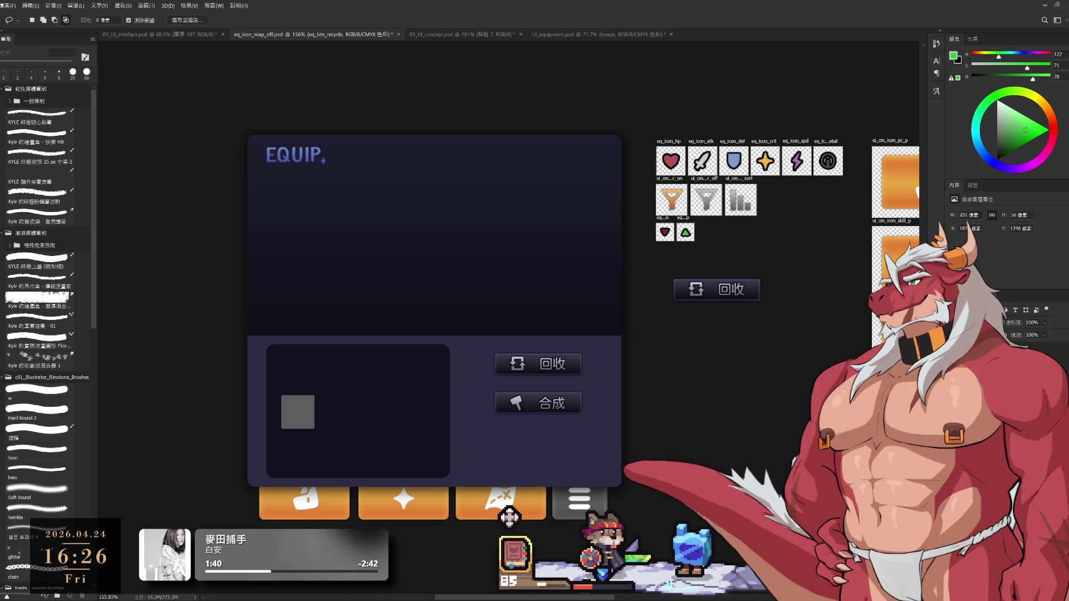
key(ctrl+g)
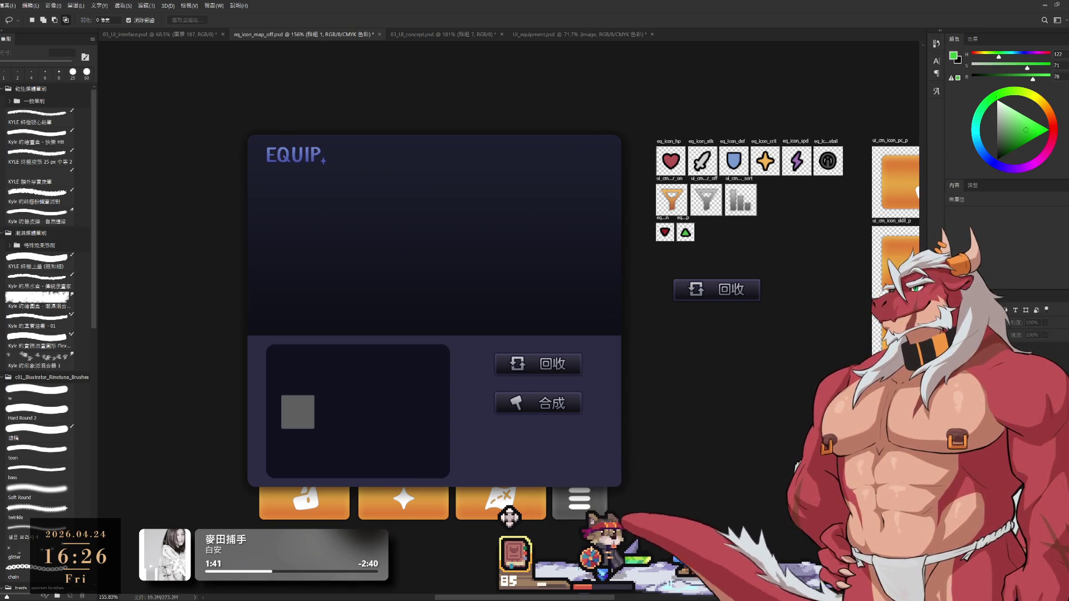
key(ctrl+z)
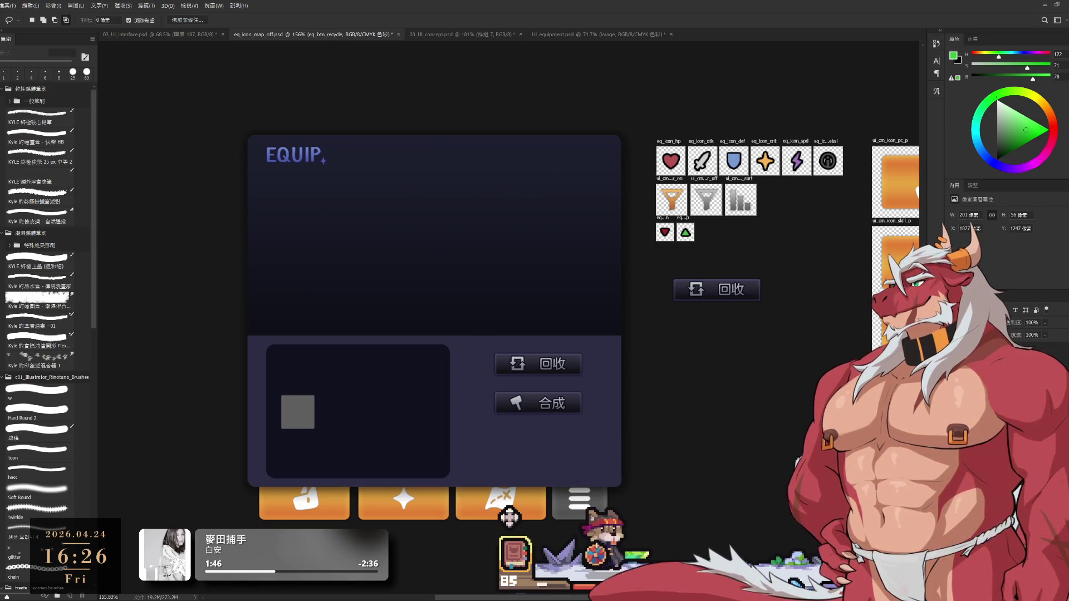
ctrl+click(509, 517)
Draw an artboard around the loose 回收 button and name it eq_btn_recycle.
key(v)
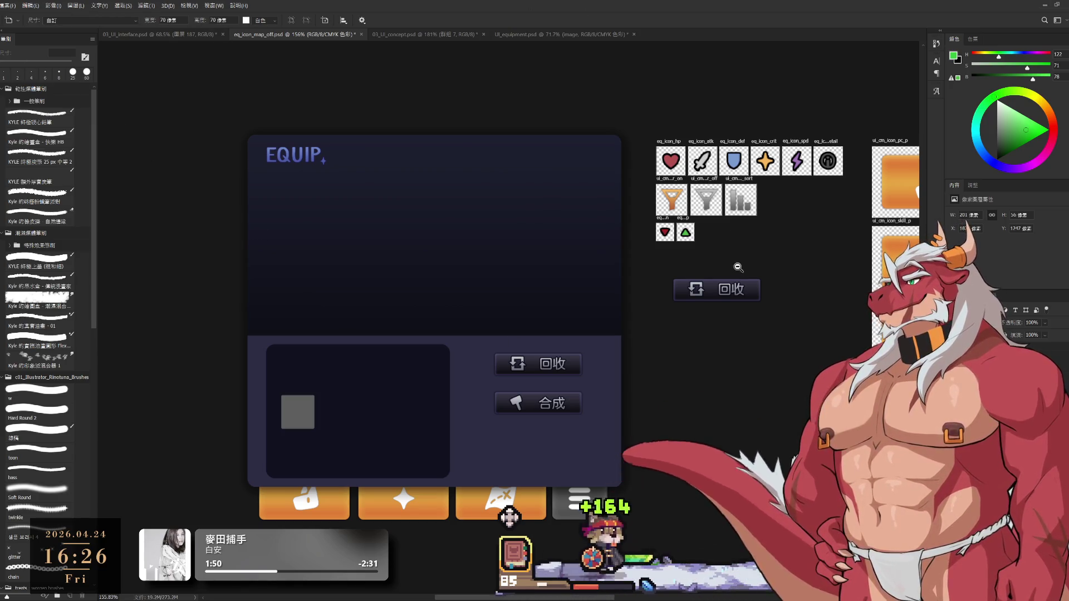
scroll(735, 267, up, 3)
mouse_move(544, 293)
mouse_down()
mouse_move(819, 362)
mouse_move(833, 383)
mouse_up()
scroll(772, 366, down, 2)
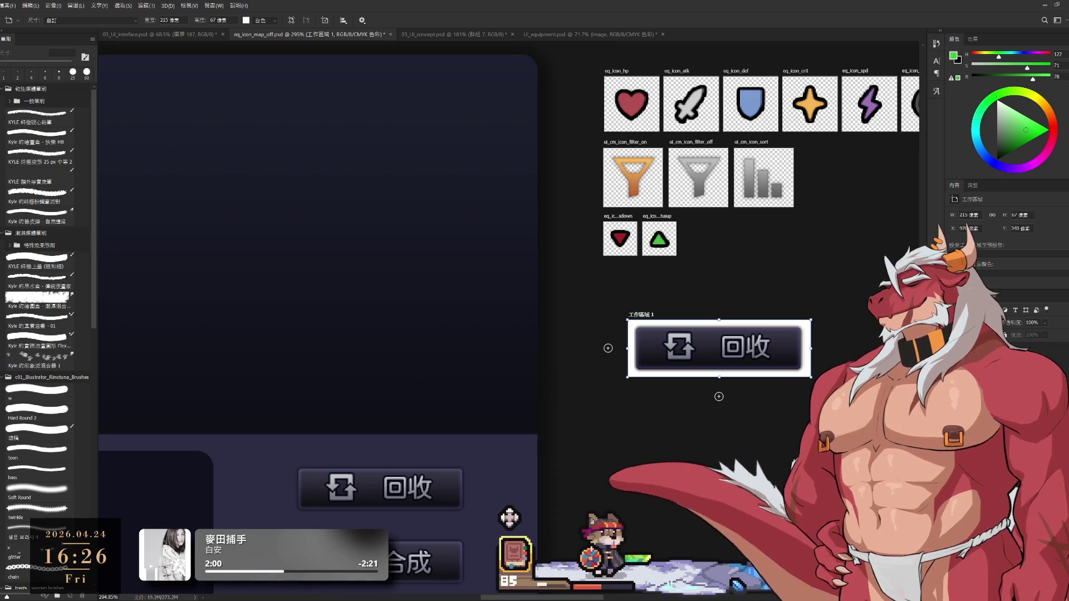
key(v)
ctrl+click(718, 348)
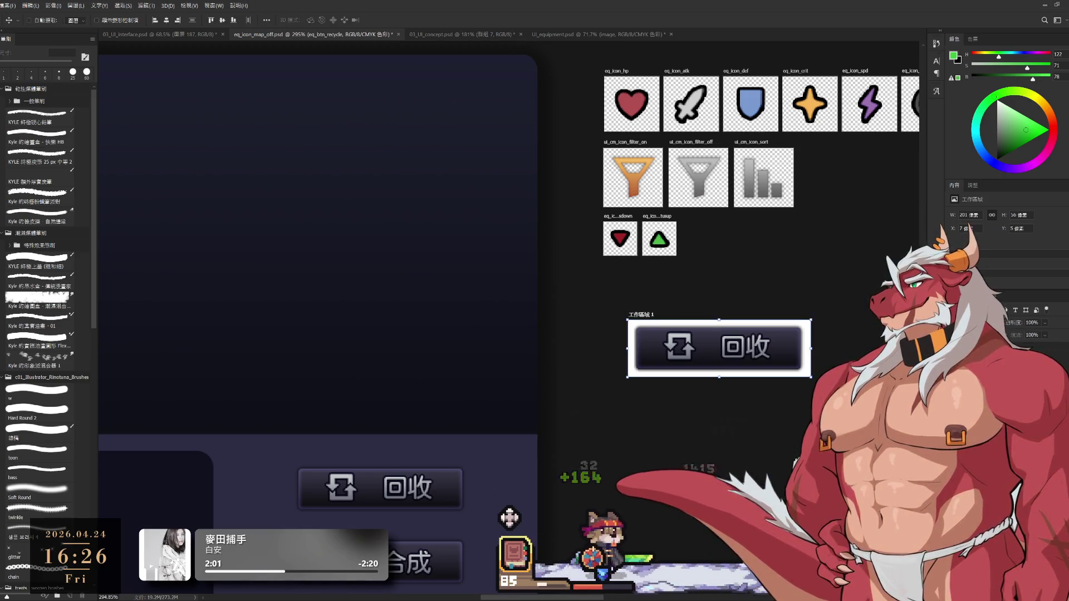
key(ctrl+z)
key(ctrl+shift+z)
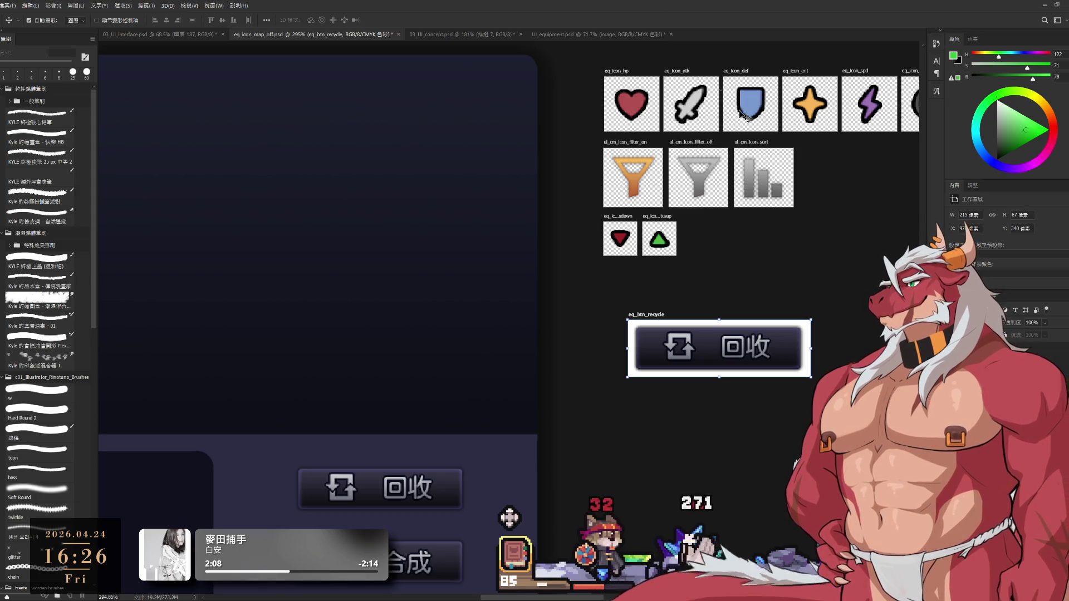
Duplicate the eq_btn_recycle artboard to its right and line the two up.
scroll(509, 518, right, 5)
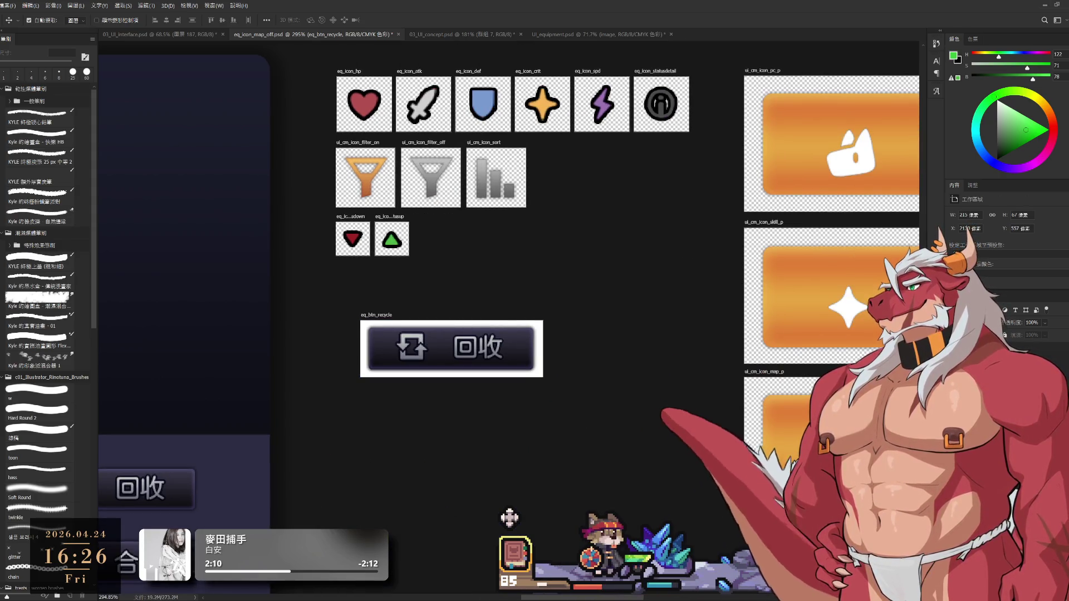
scroll(735, 417, down, 5)
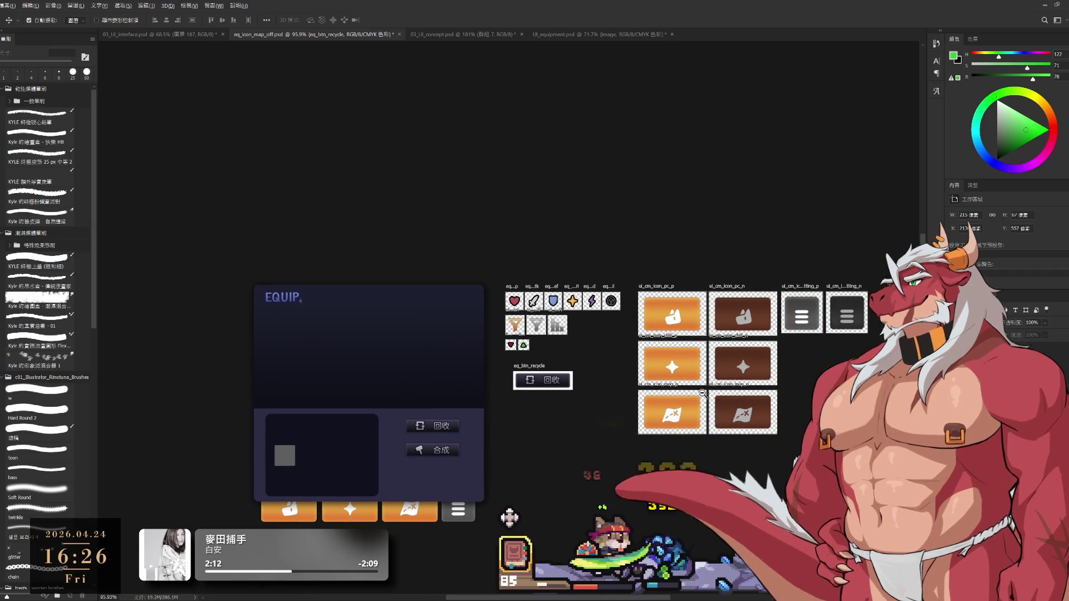
drag(497, 362, 568, 362)
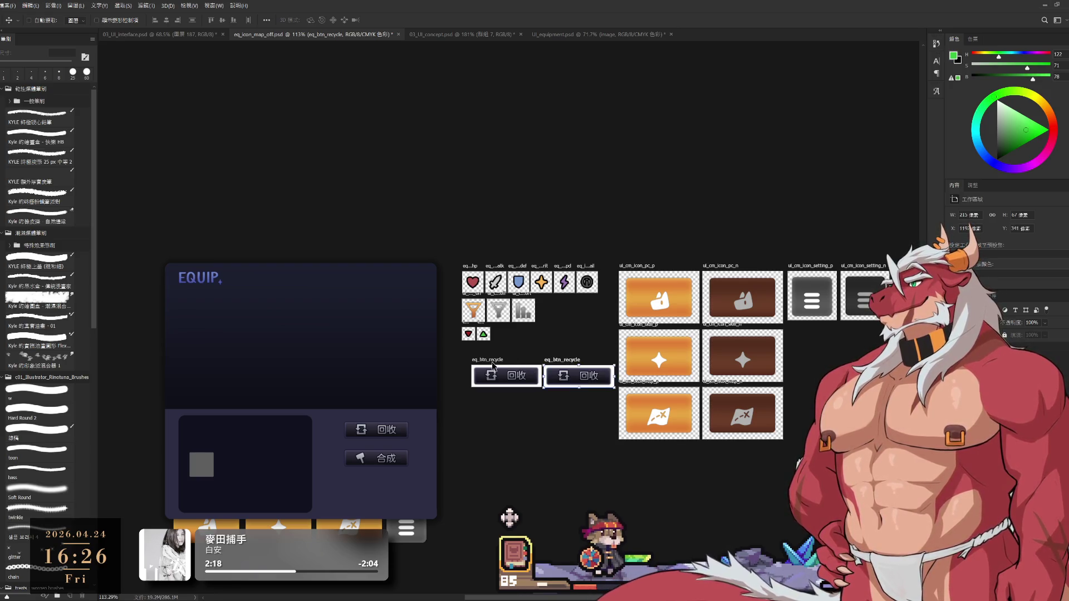
key(shift+v)
drag(493, 363, 483, 351)
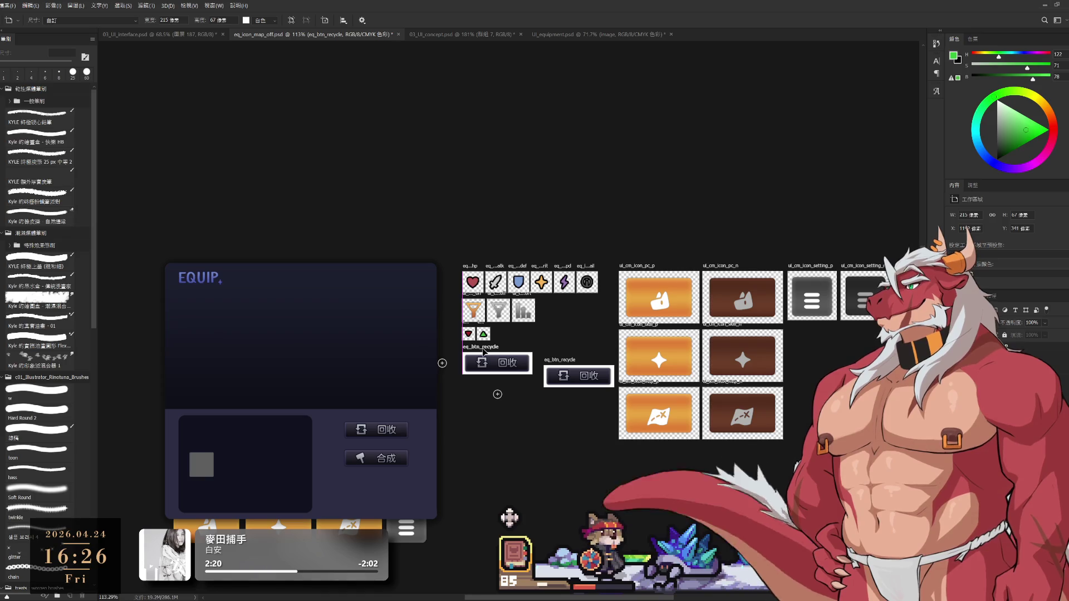
scroll(483, 350, up, 3)
mouse_move(617, 388)
mouse_down()
mouse_move(617, 356)
mouse_move(602, 353)
mouse_up()
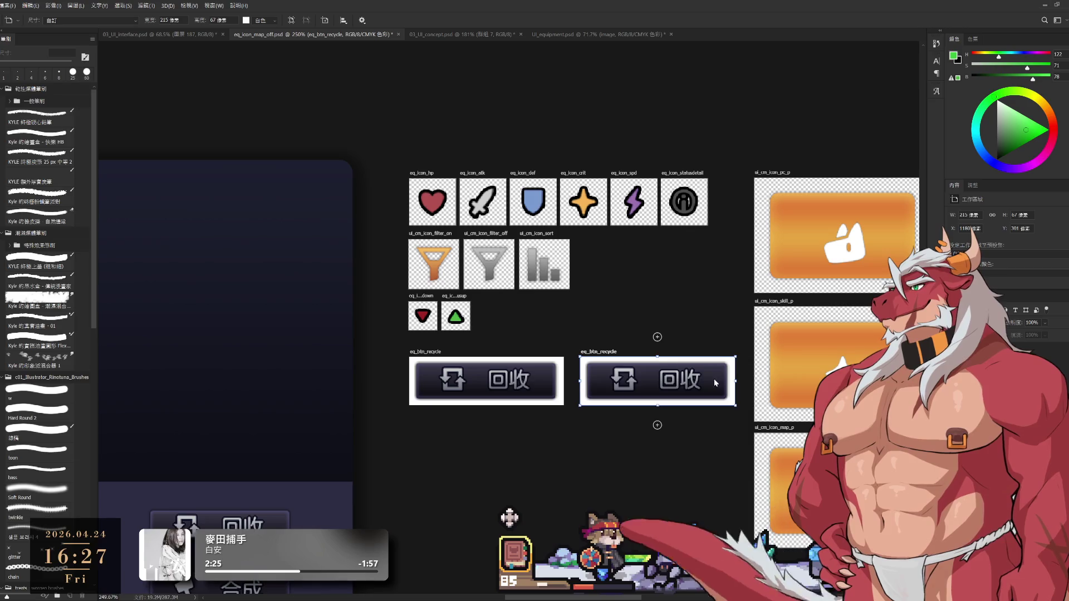
Rename the second artboard holding the 合成 button eq_btn_craft, then deselect.
key(v)
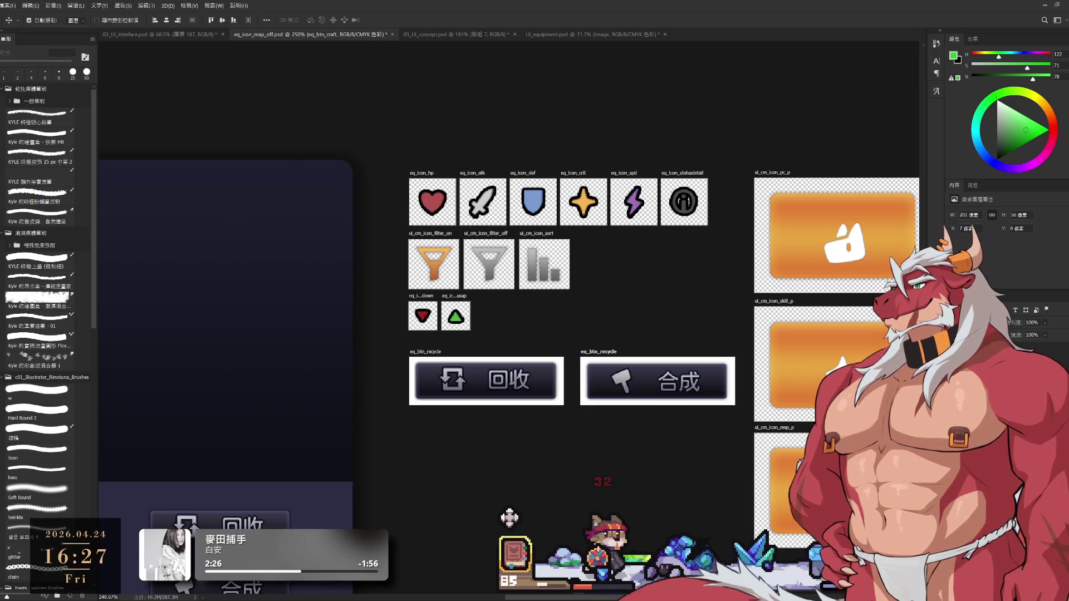
click(427, 351)
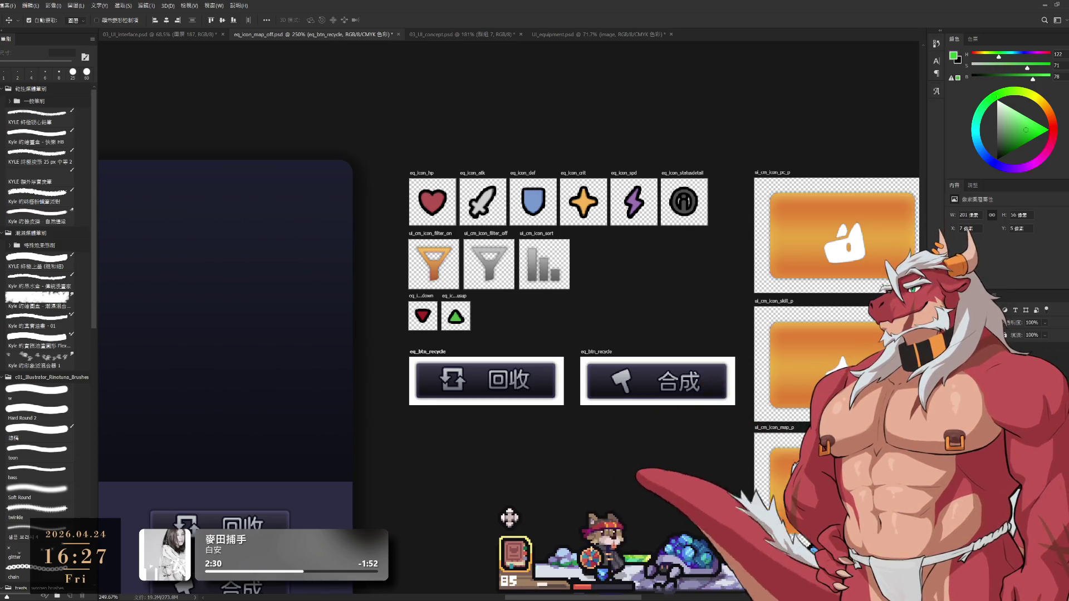
click(599, 351)
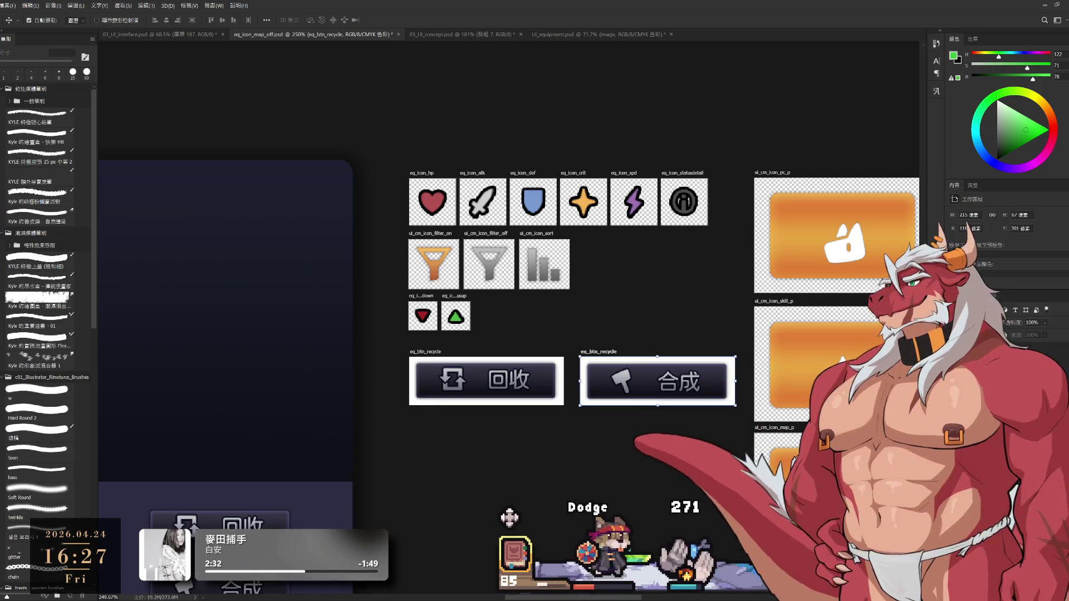
click(427, 351)
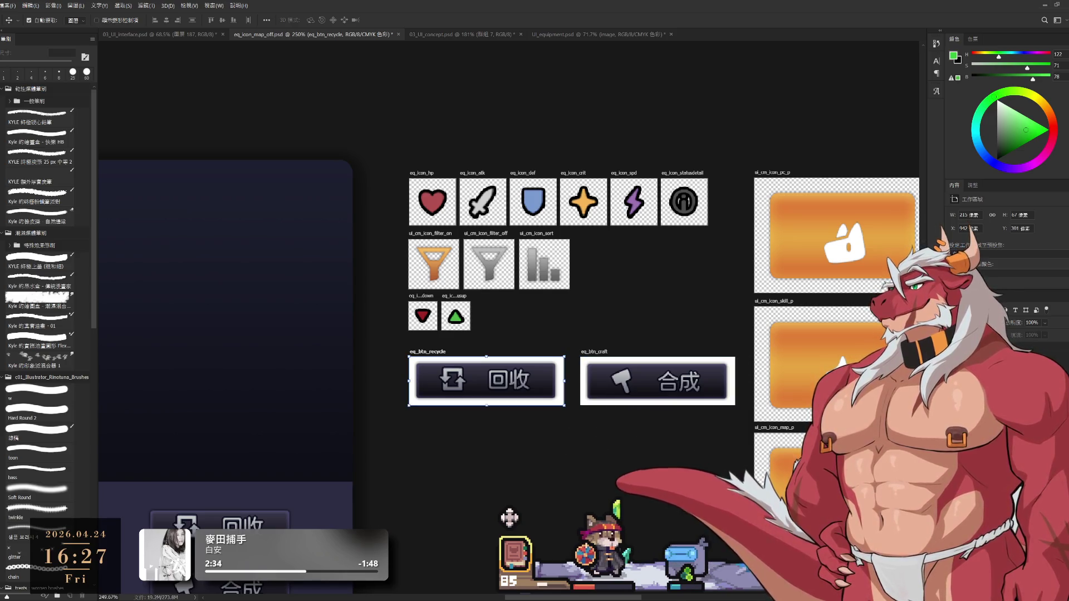
click(509, 517)
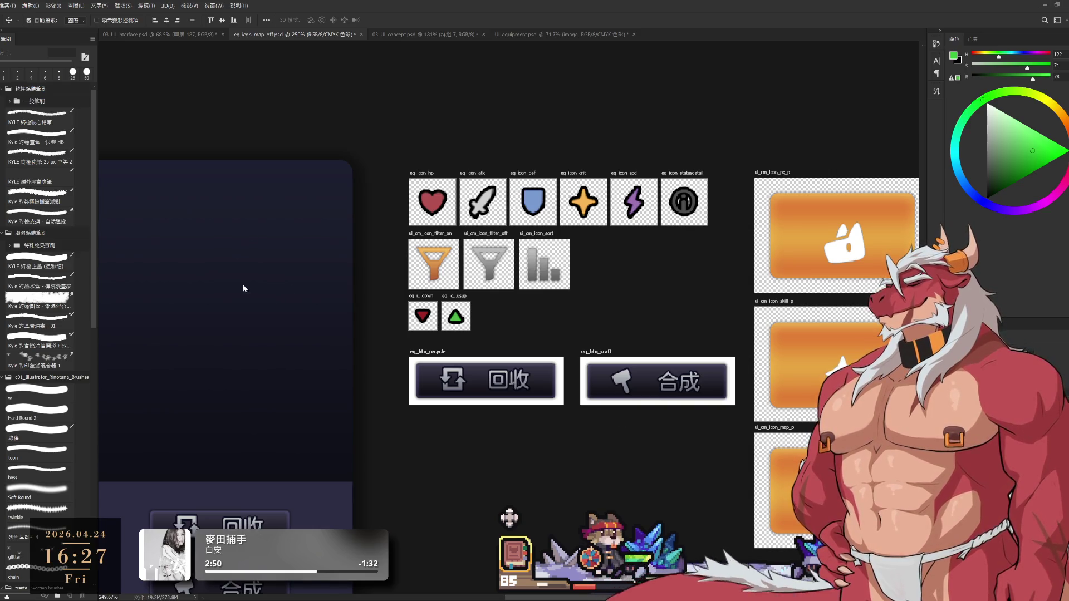
Find the eq_text_equip layer and move it up the layer stack above 道具選取.
key(F7)
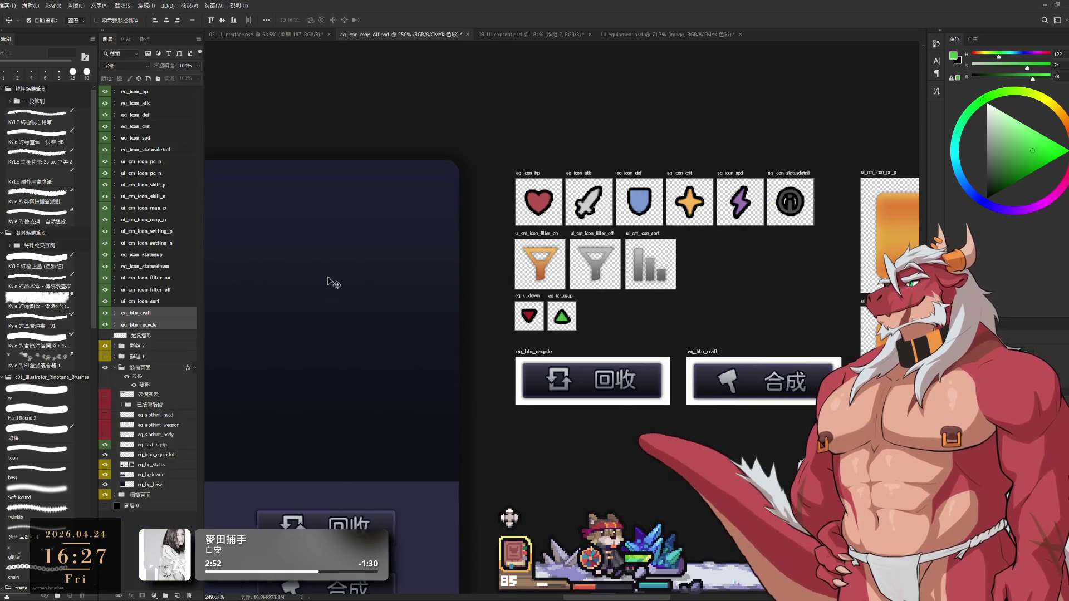
click(112, 367)
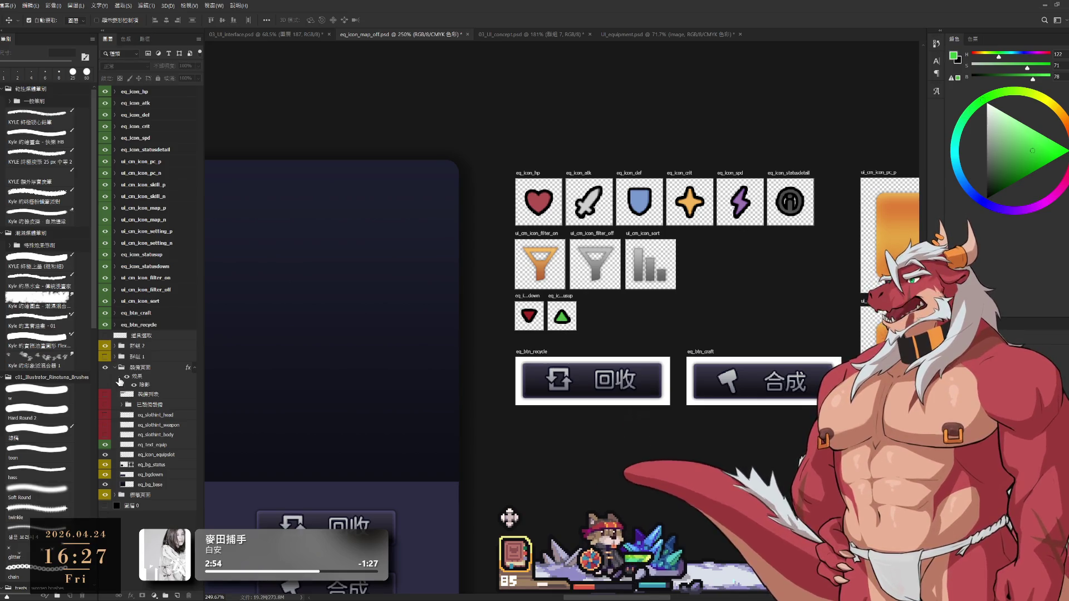
click(160, 445)
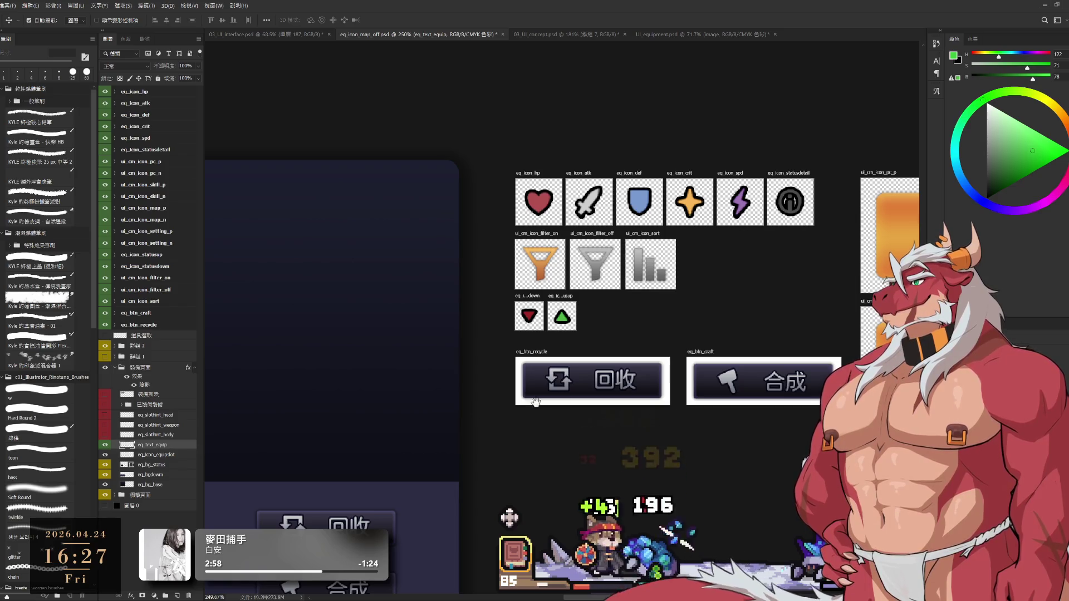
scroll(510, 406, down, 5)
click(105, 445)
click(104, 445)
drag(160, 445, 156, 332)
drag(527, 396, 519, 368)
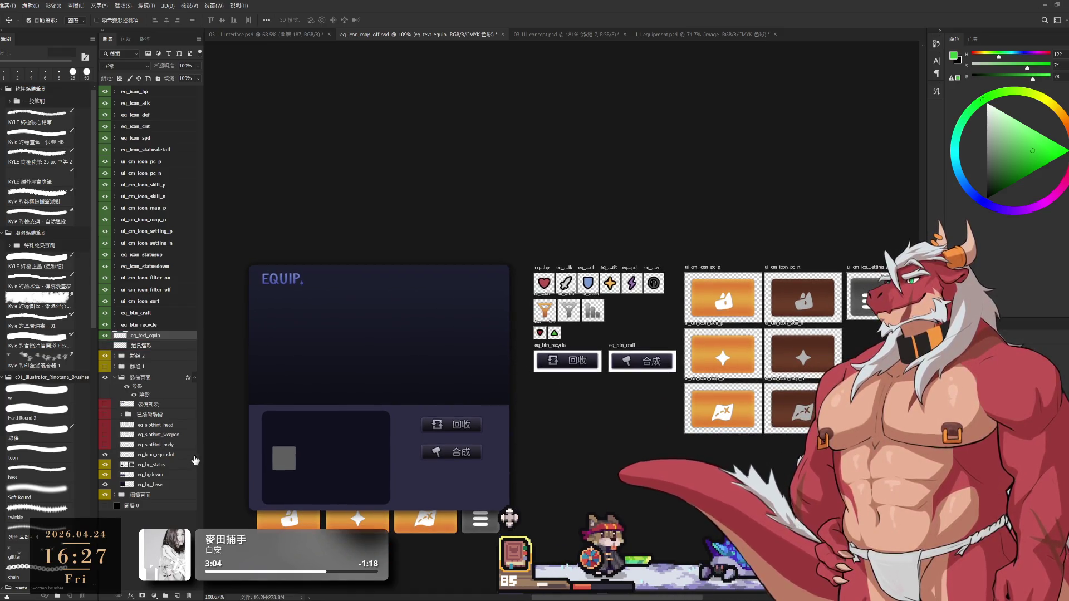
Move the 裝備頁面 group above 群組 2 and 群組 1.
click(143, 380)
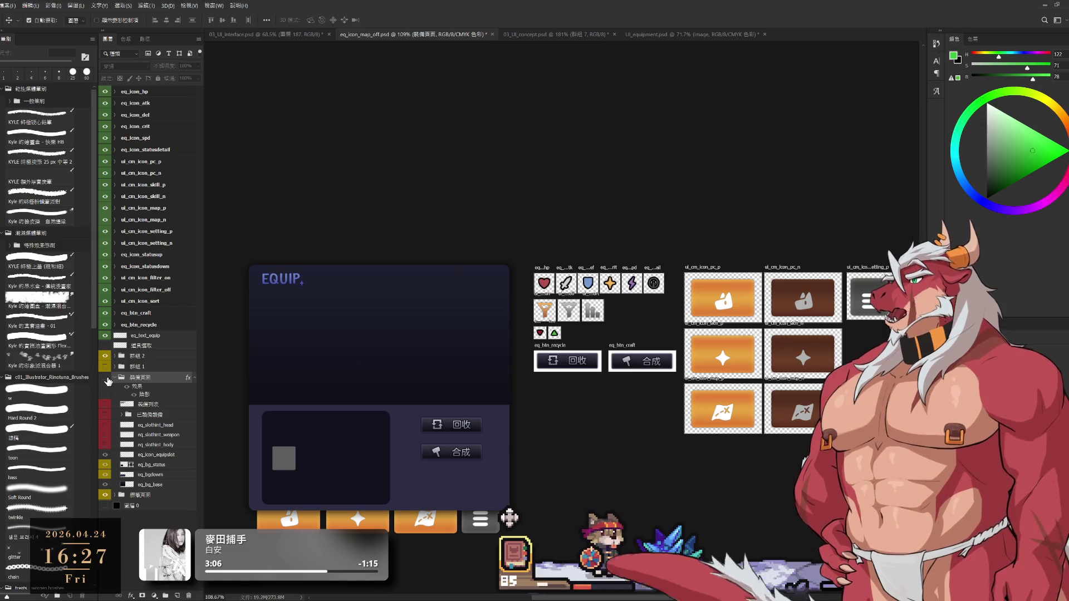
key(ctrl+comma)
key(ctrl+comma)
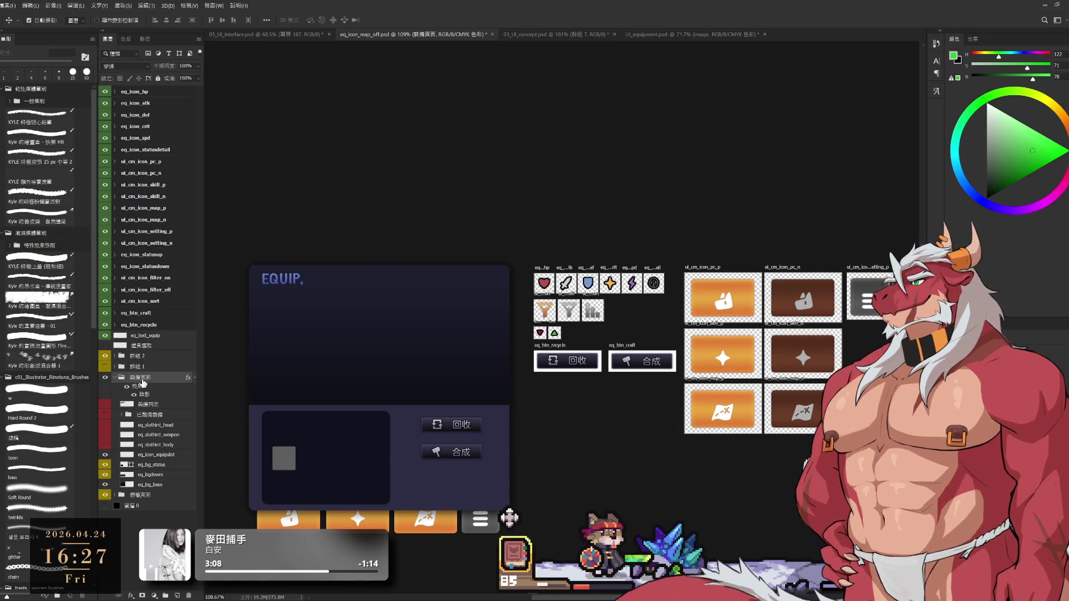
drag(159, 382, 157, 351)
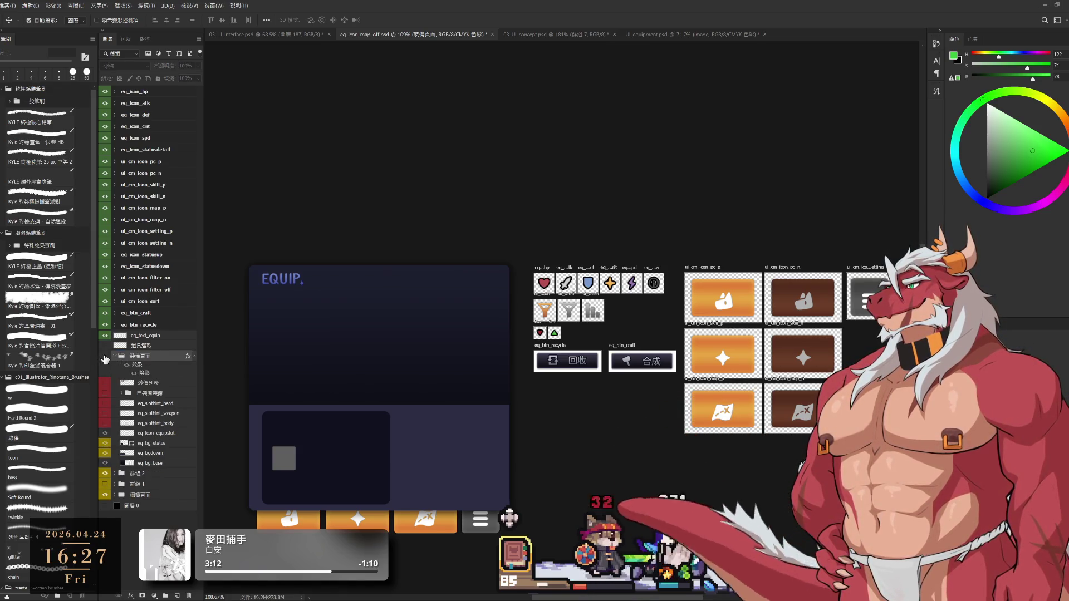
click(104, 356)
click(105, 356)
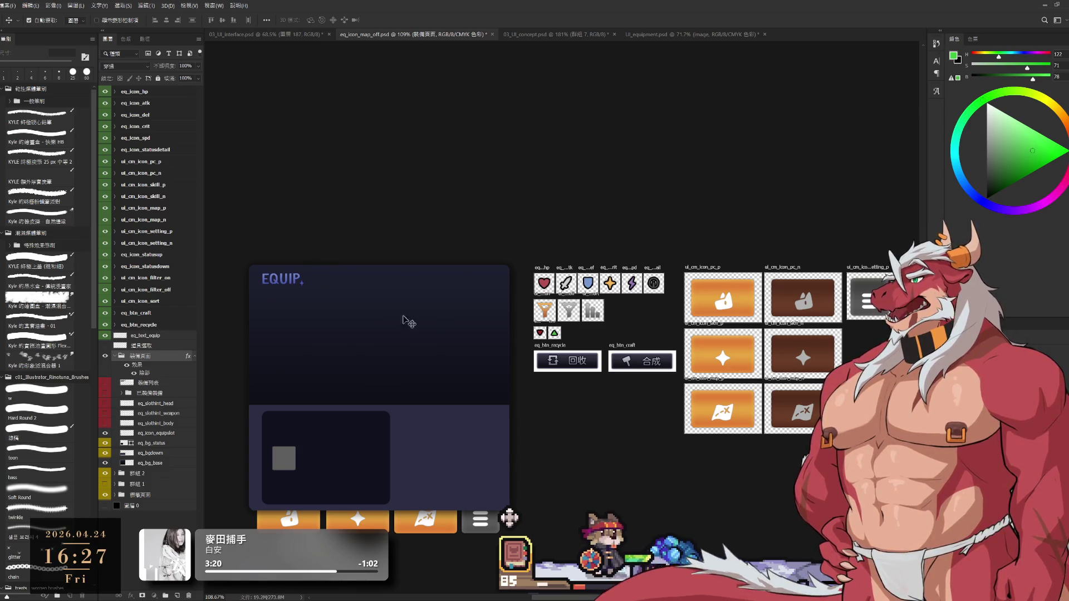
Alt-drag eq_text_equip to duplicate it into 裝備頁面 below eq_icon_equipslot.
click(150, 385)
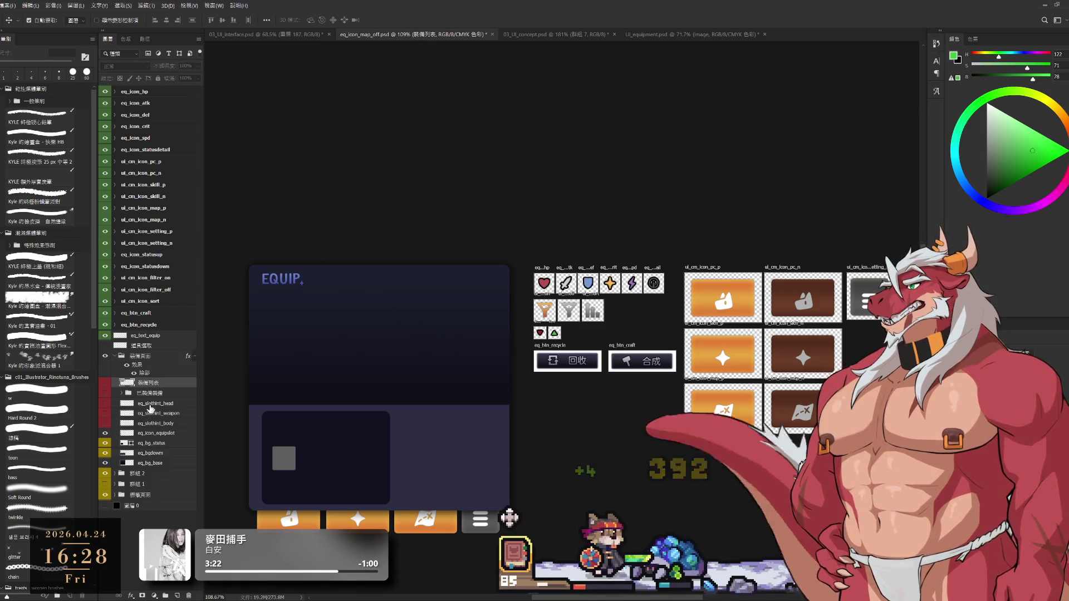
shift+click(152, 425)
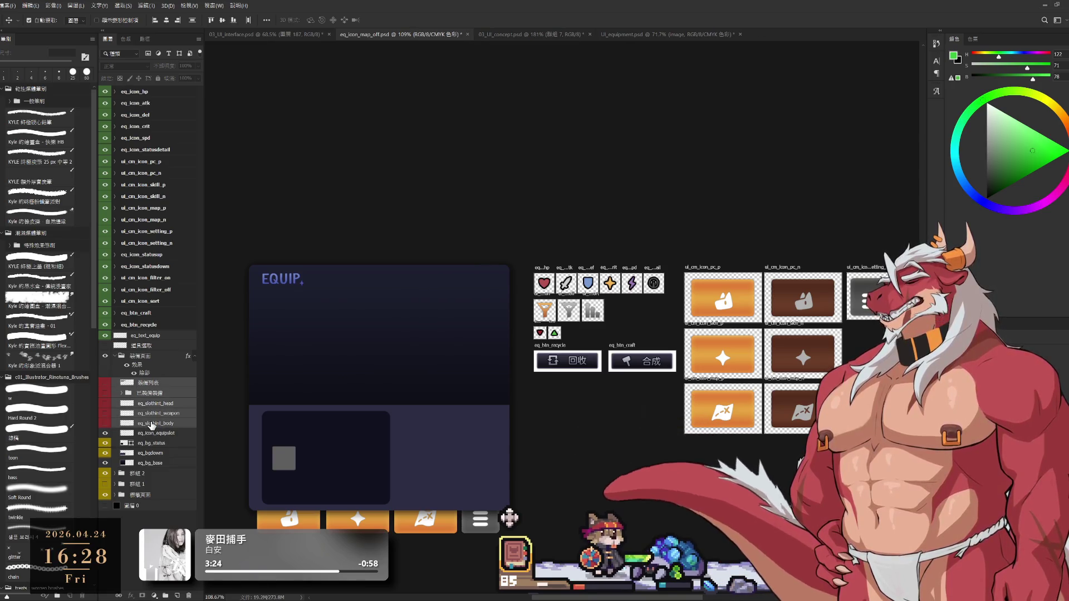
click(153, 443)
shift+click(169, 503)
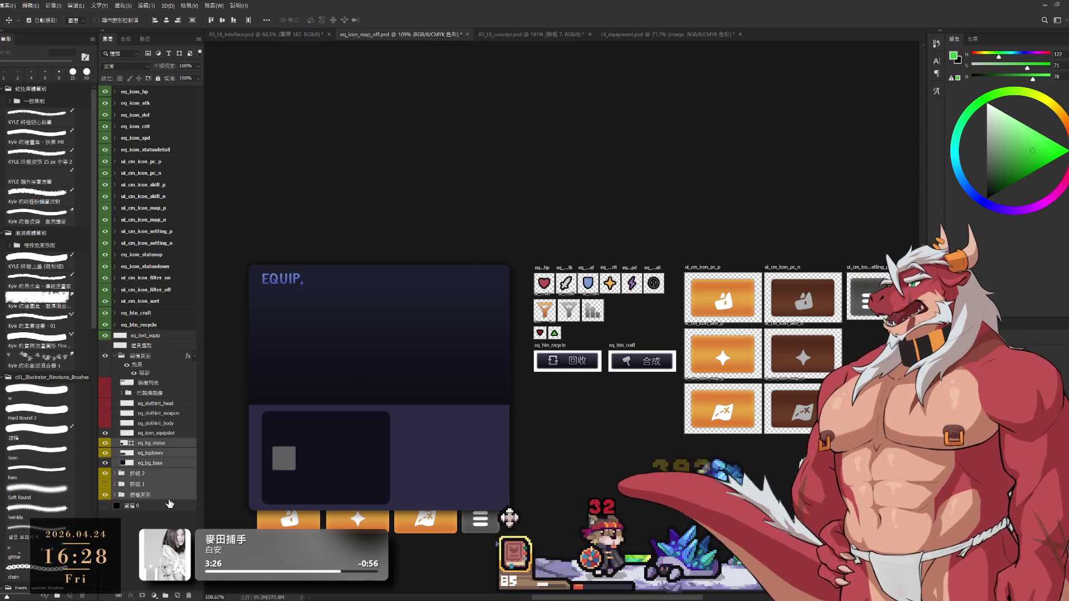
click(145, 324)
shift+click(148, 91)
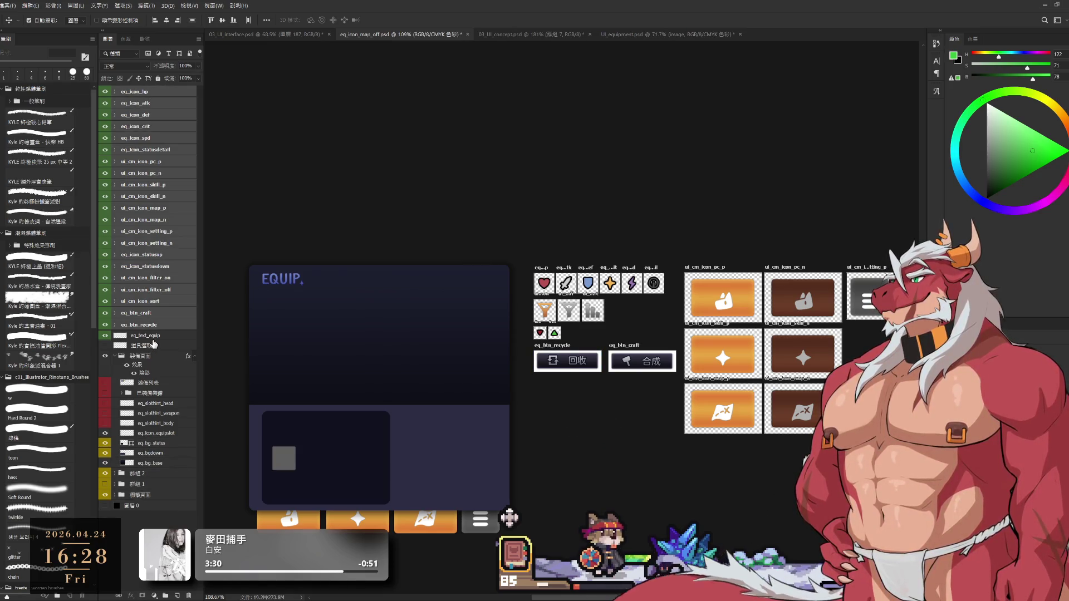
click(151, 337)
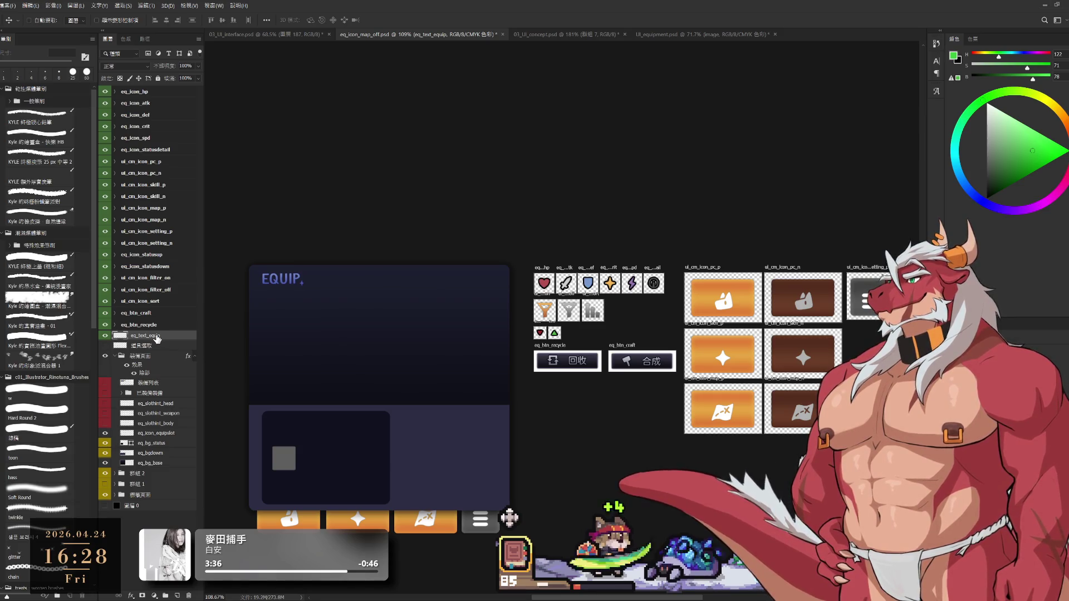
mouse_move(156, 339)
mouse_down()
mouse_move(188, 443)
mouse_move(163, 448)
mouse_up()
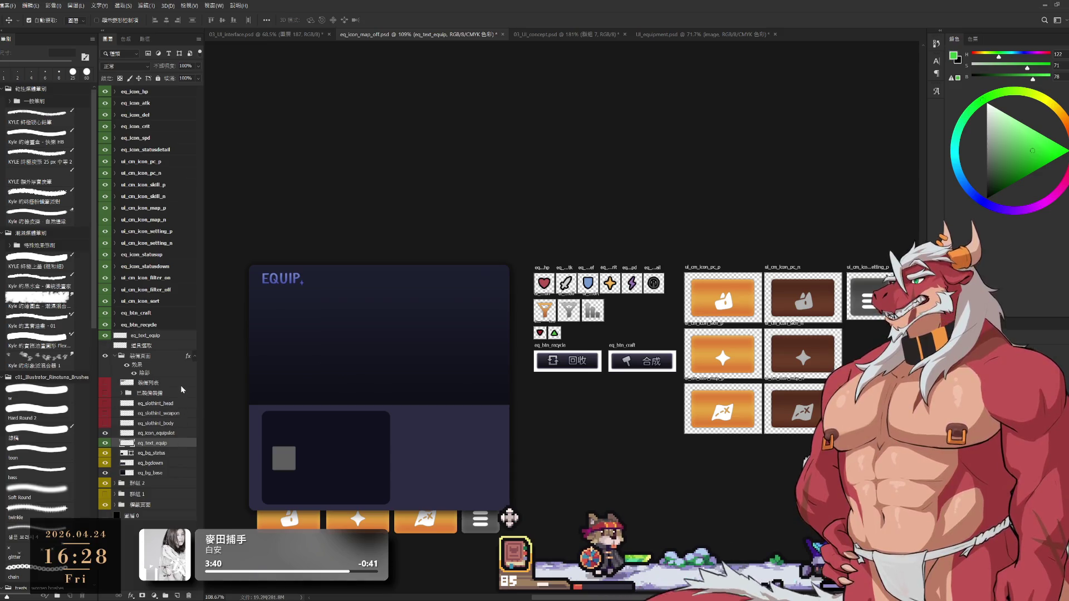
Move the top eq_text_equip copy beside the filter and sort icons, below the stat icons.
click(176, 337)
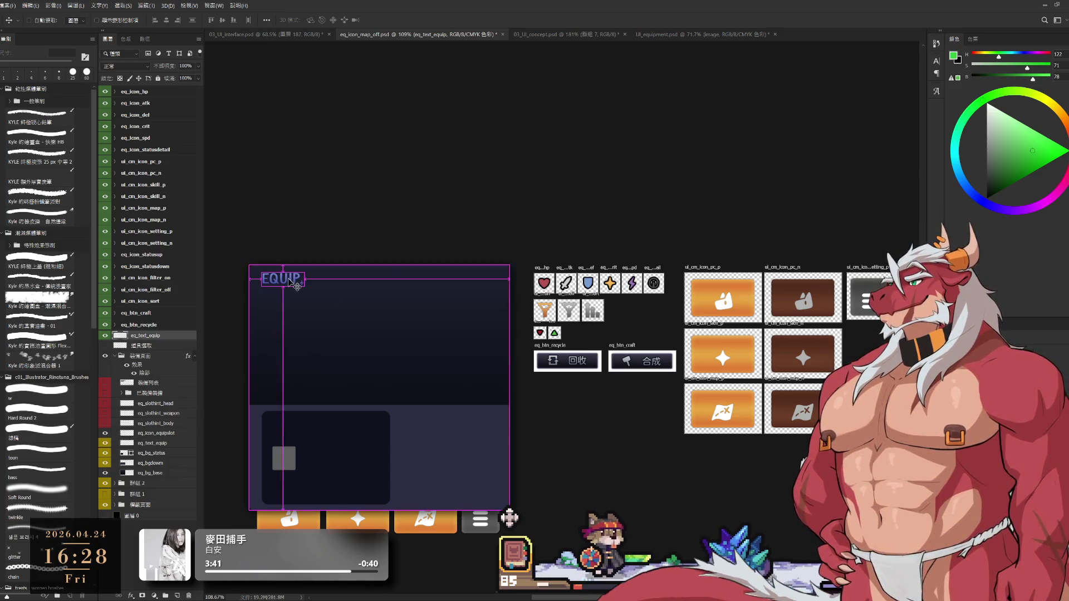
mouse_move(317, 297)
mouse_down()
mouse_move(613, 408)
mouse_move(578, 396)
mouse_move(643, 313)
mouse_move(624, 351)
mouse_move(661, 353)
mouse_up()
scroll(647, 333, up, 5)
scroll(662, 352, down, 8)
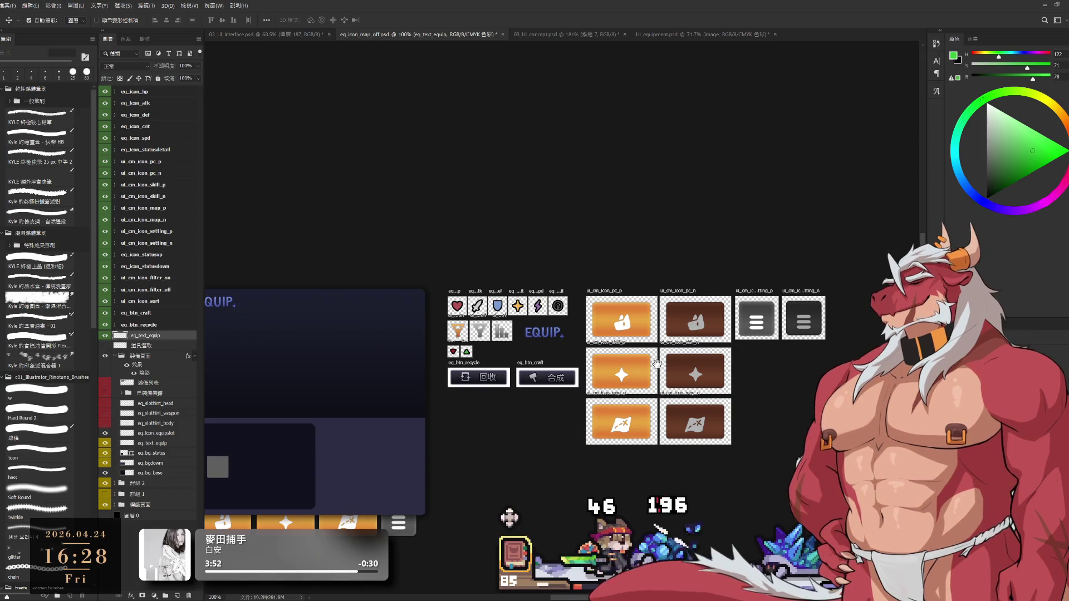
scroll(649, 363, down, 2)
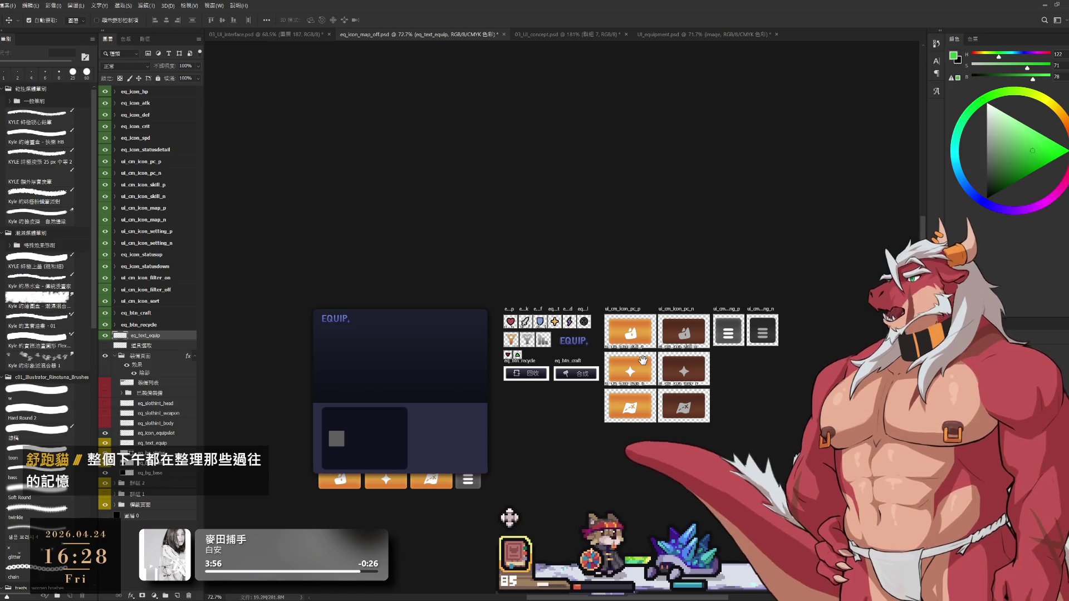
scroll(643, 361, up, 2)
scroll(746, 362, up, 2)
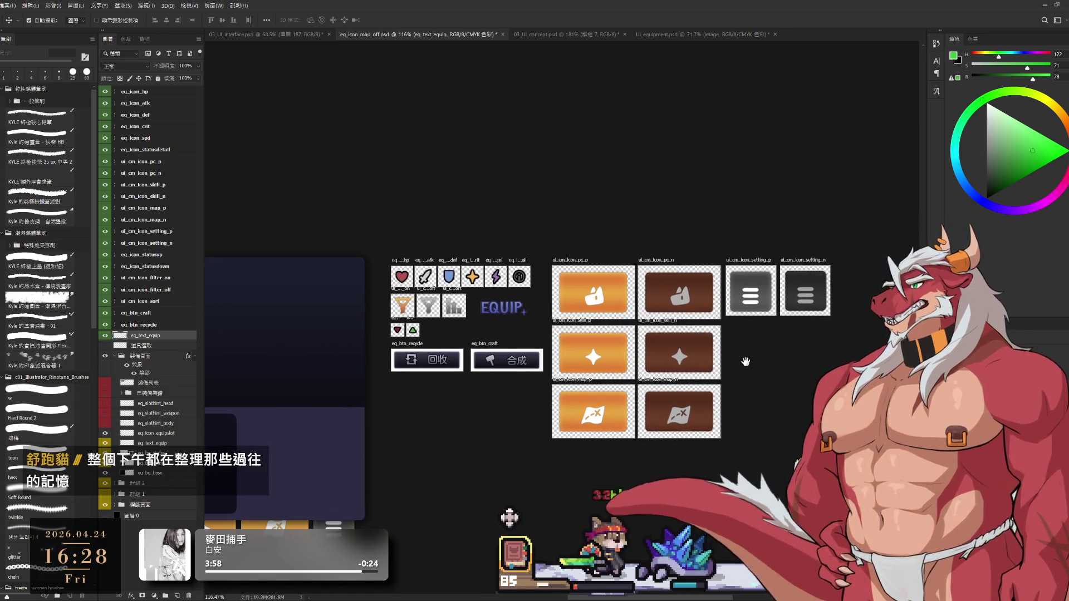
scroll(482, 297, up, 2)
scroll(539, 365, up, 2)
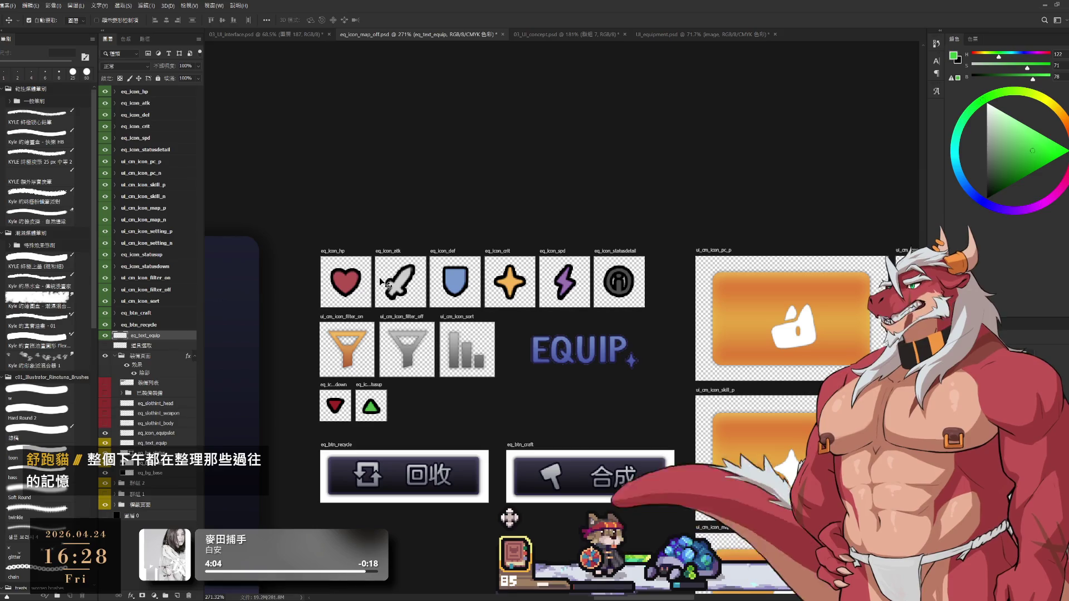
key(shift+v)
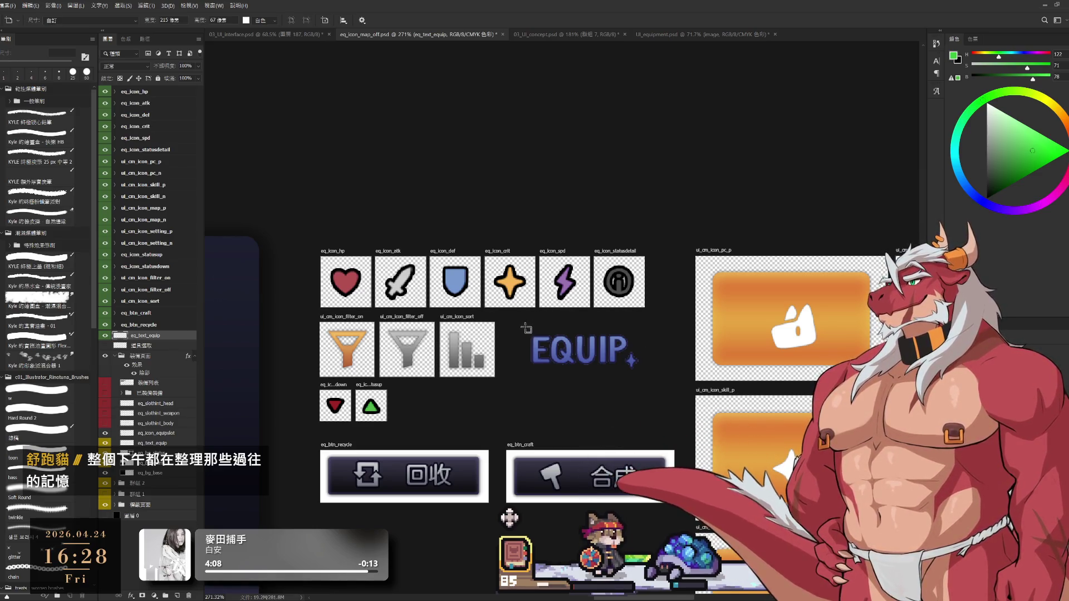
Draw a new transparent-background artboard around the EQUIP title.
mouse_move(524, 329)
mouse_down()
mouse_move(655, 375)
mouse_move(645, 377)
mouse_up()
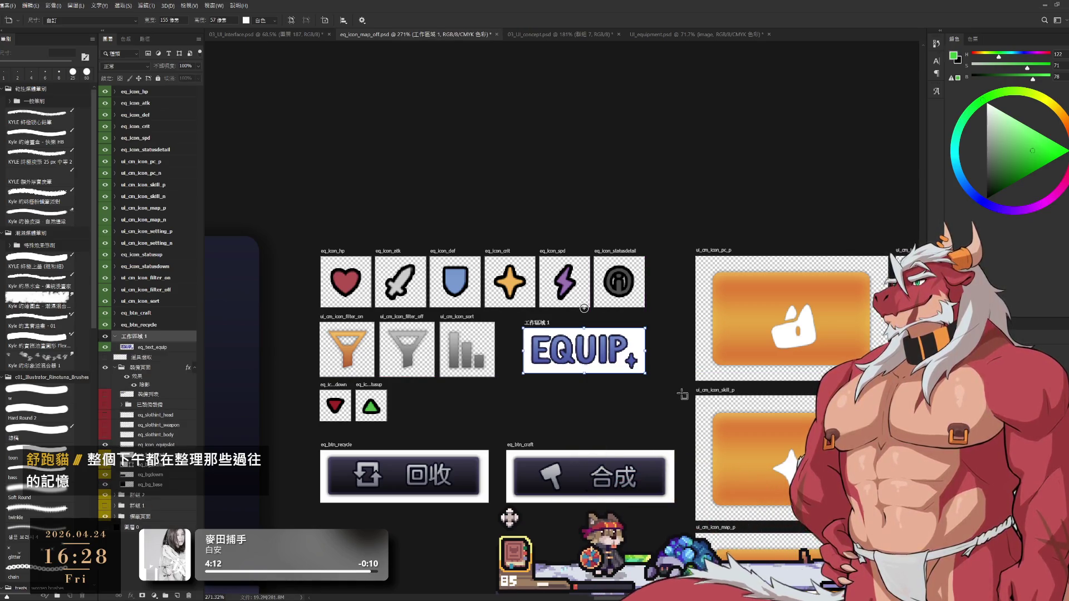
click(267, 20)
click(261, 53)
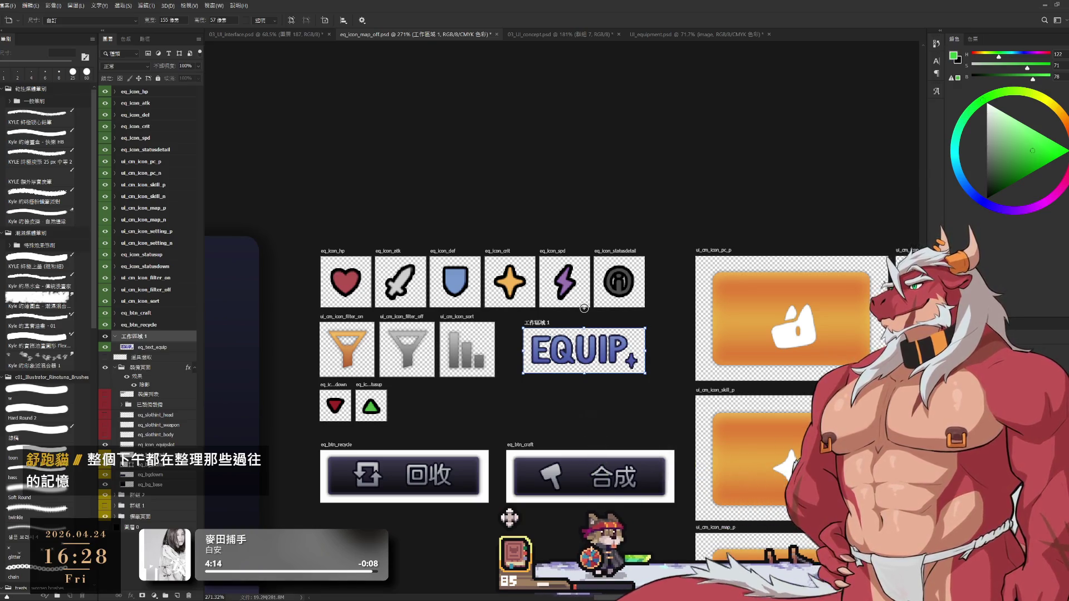
Set the eq_btn_craft and eq_btn_recycle artboard backgrounds to Transparent.
drag(655, 482, 672, 435)
click(672, 435)
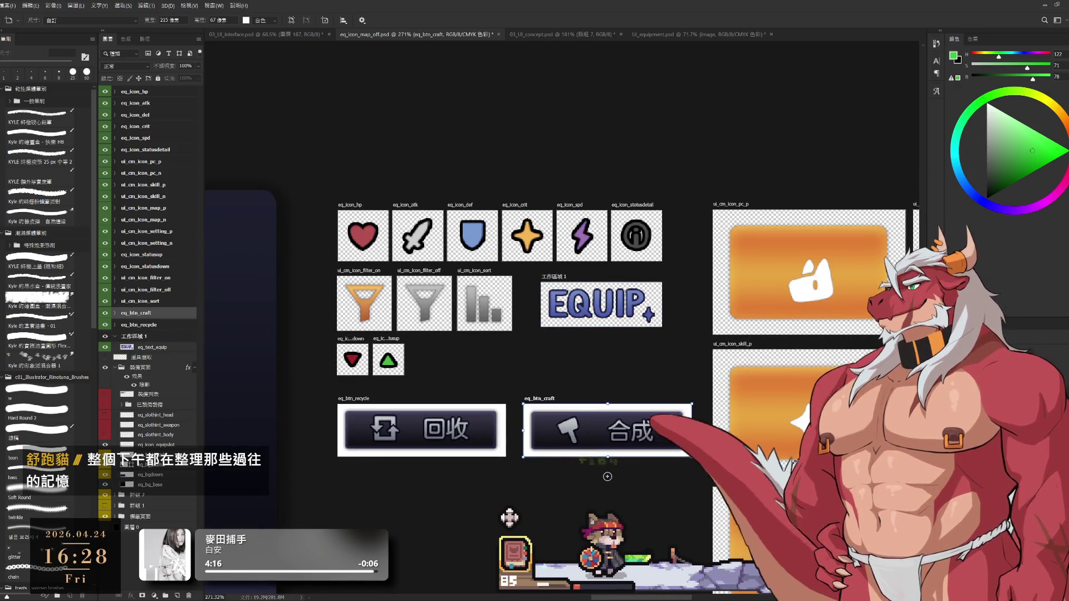
key(v)
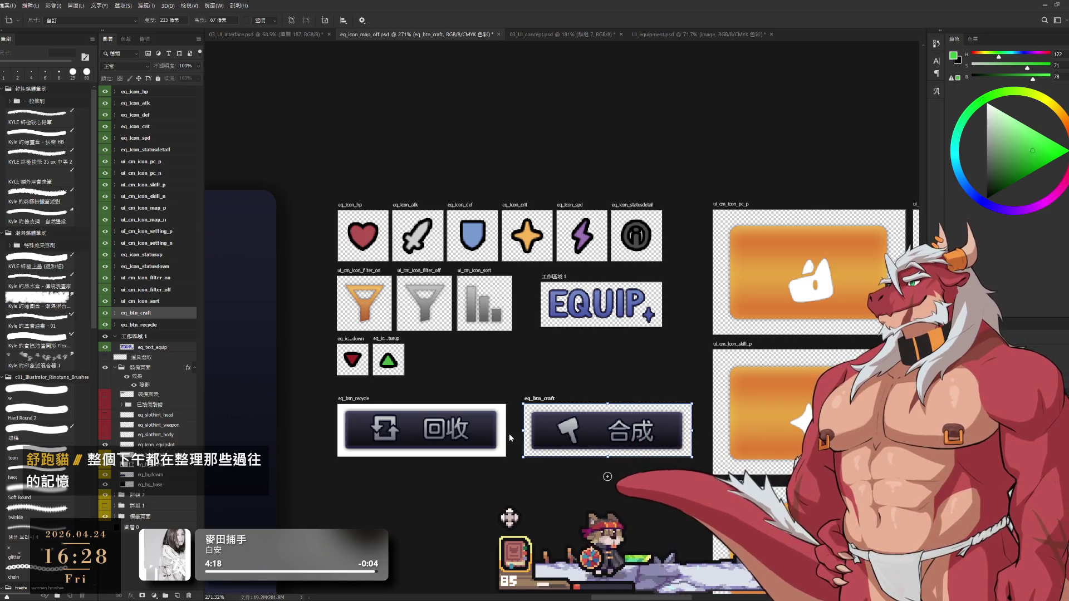
click(508, 442)
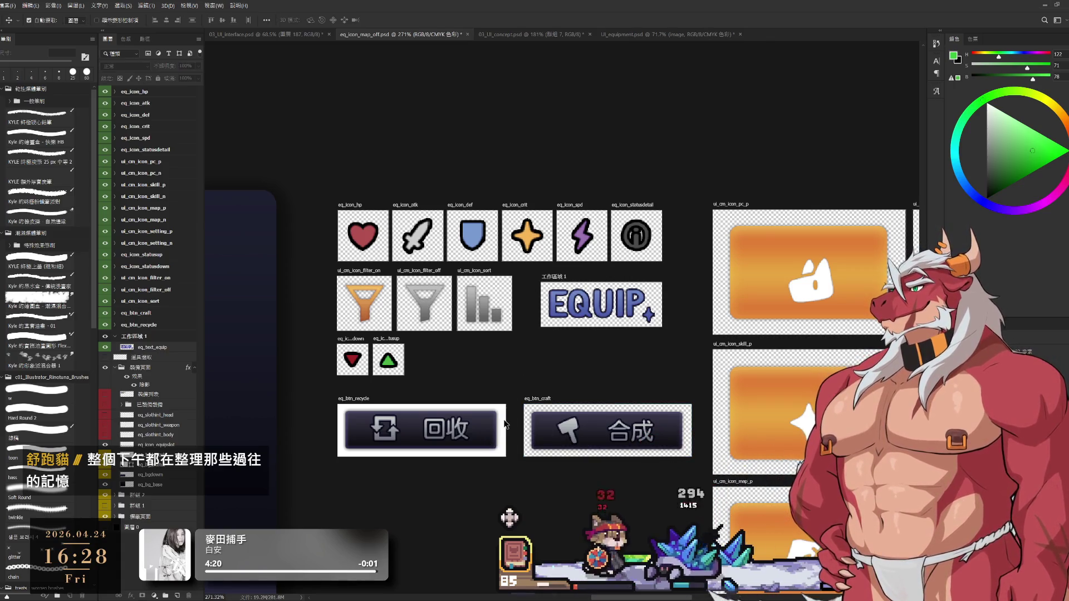
key(shift+v)
click(504, 451)
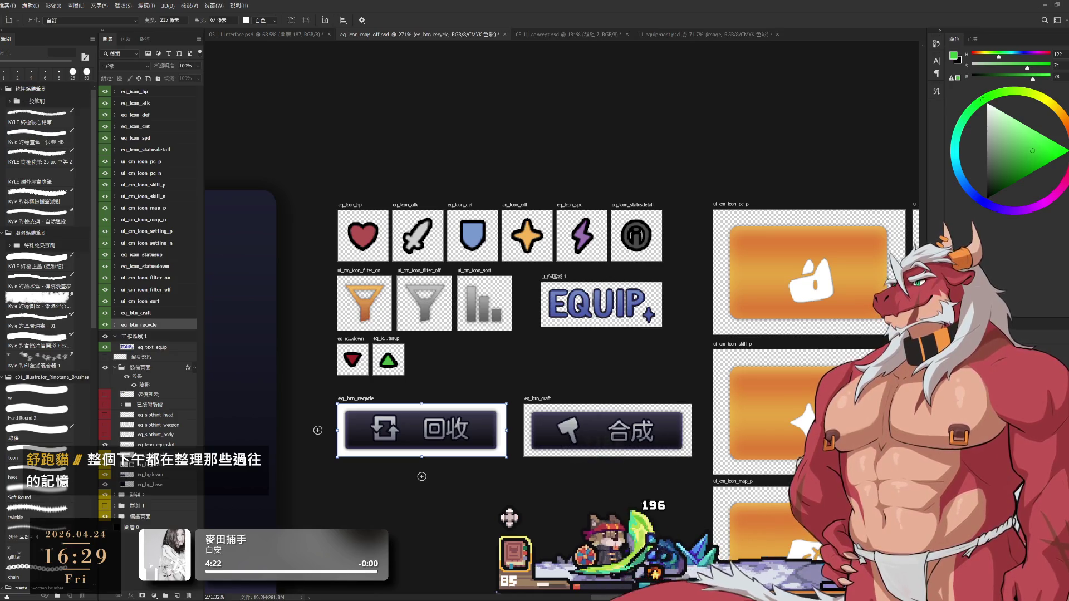
click(268, 20)
click(262, 44)
Rename the 工作區域 1 artboard to eq_text_equip.
key(l)
scroll(703, 361, down, 3)
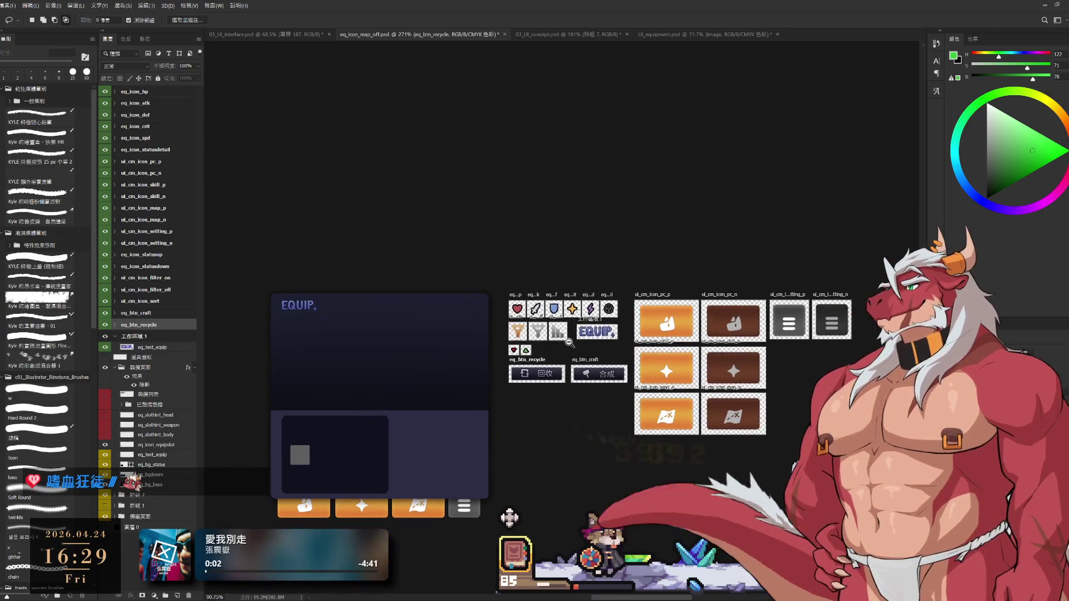
scroll(629, 409, up, 2)
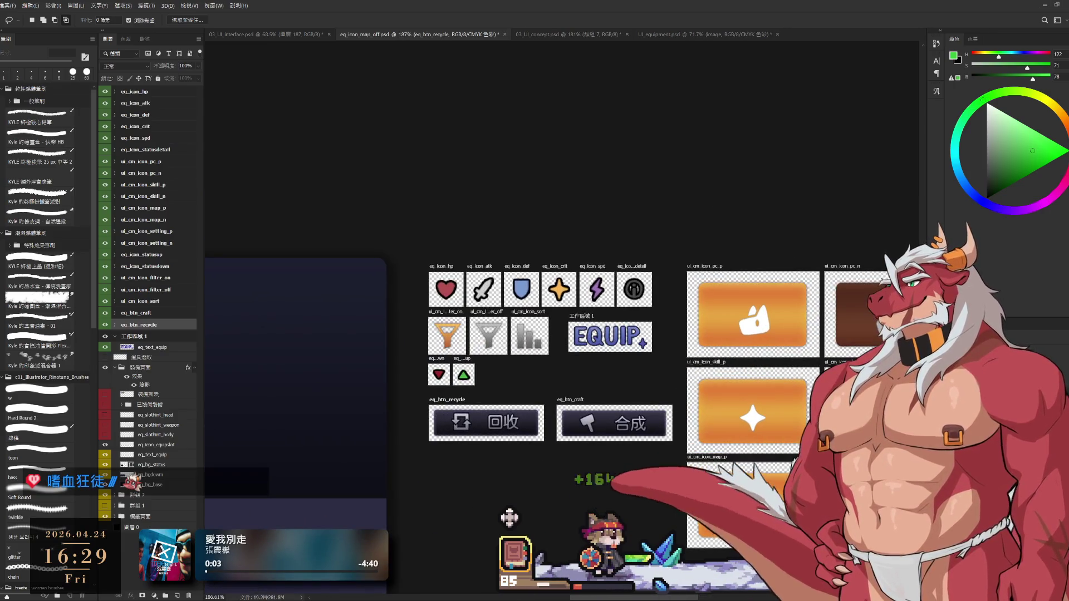
click(145, 337)
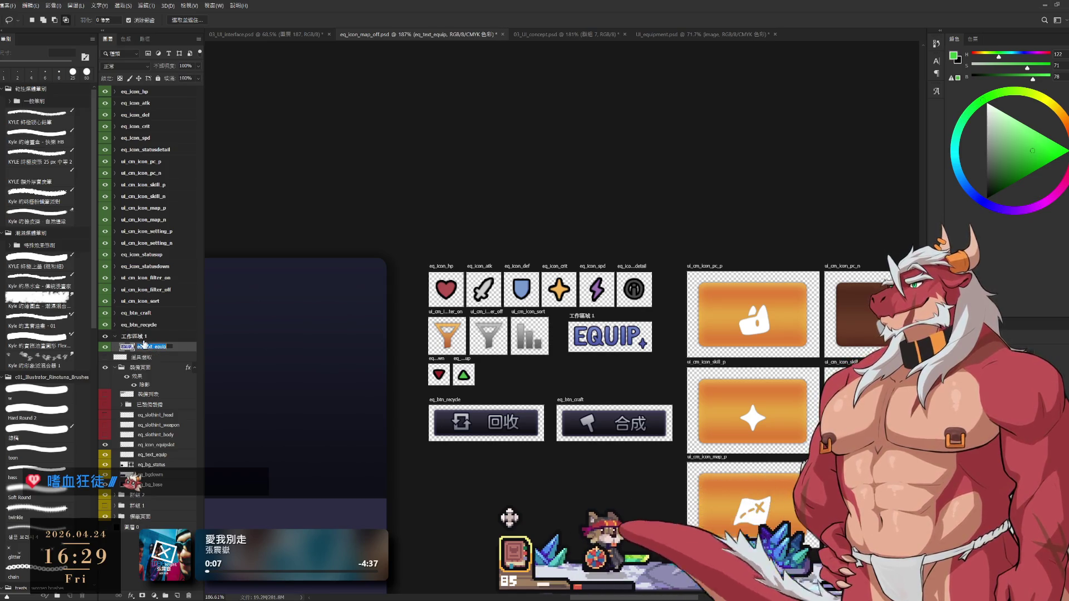
double_click(137, 337)
text(eq_text_equip)
key(Return)
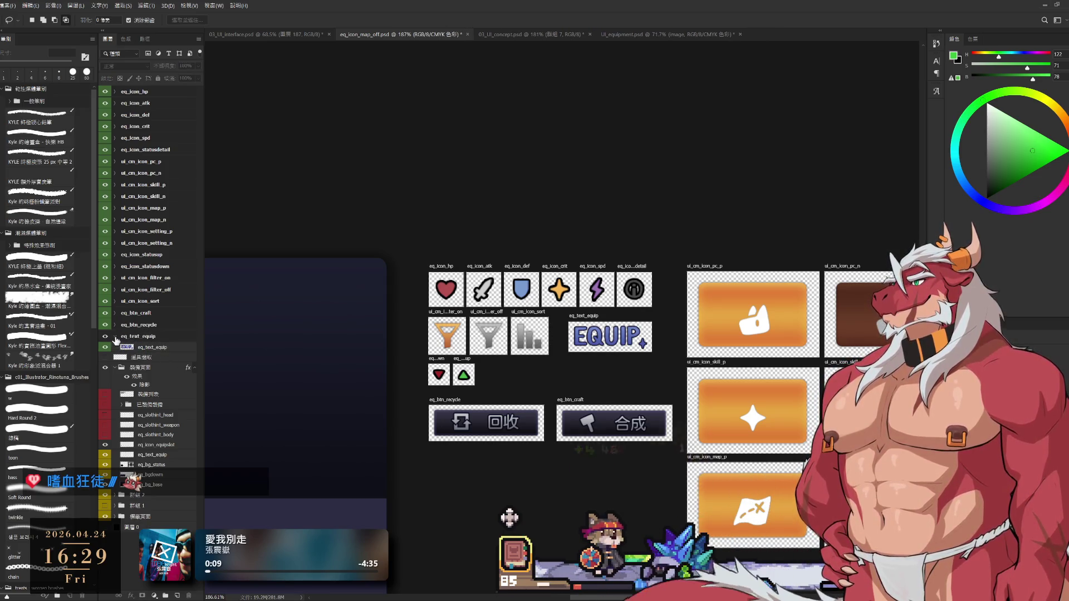
Collapse the eq_text_equip artboard group and save eq_icon_map_off.psd.
click(169, 339)
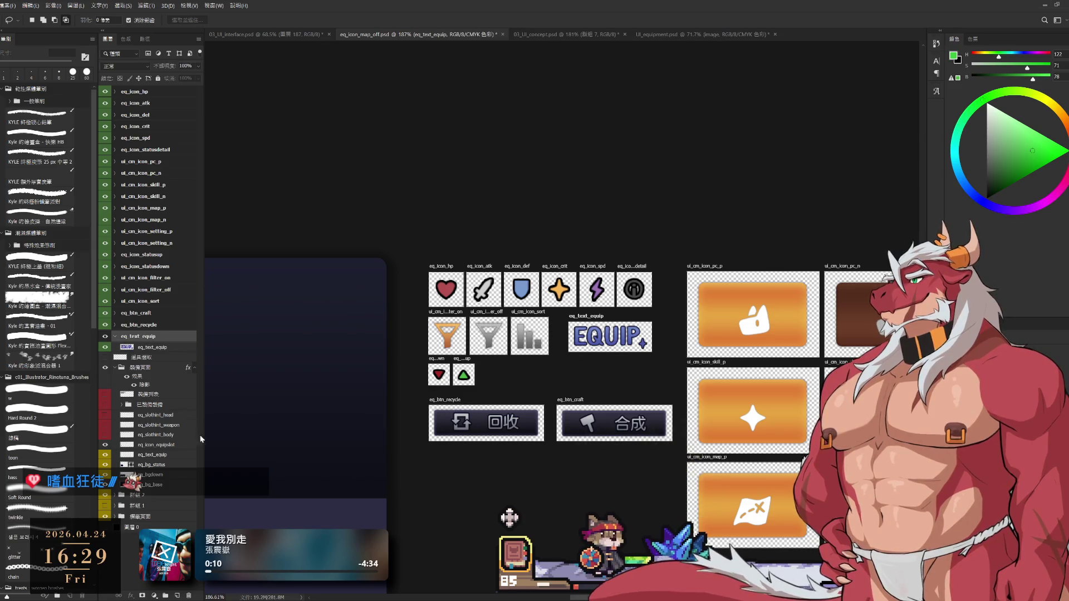
click(125, 341)
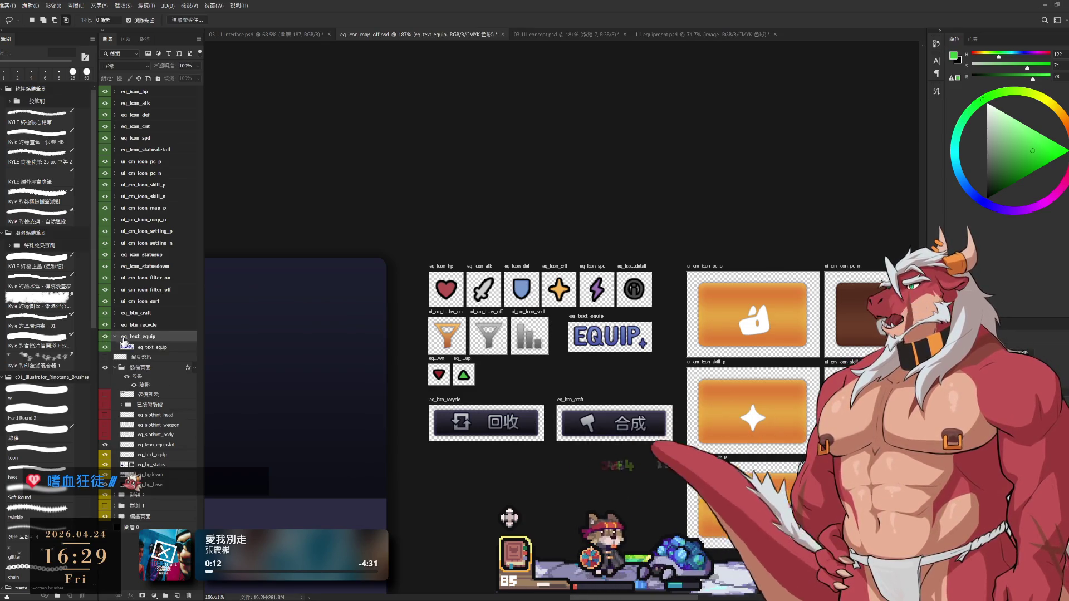
click(114, 336)
key(ctrl+s)
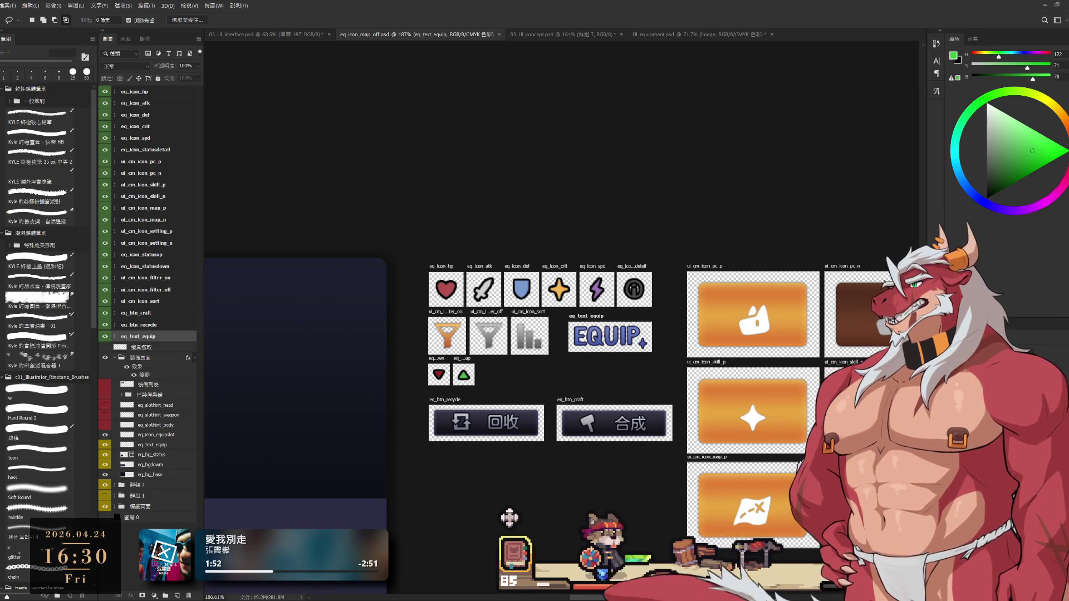
scroll(706, 324, down, 2)
scroll(698, 322, down, 3)
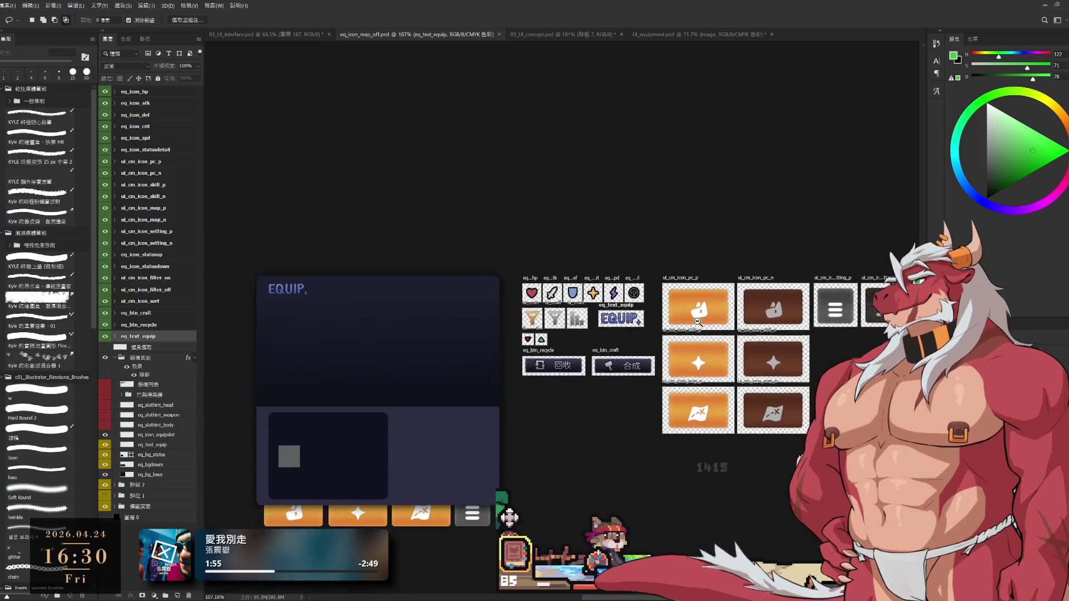
scroll(580, 362, up, 3)
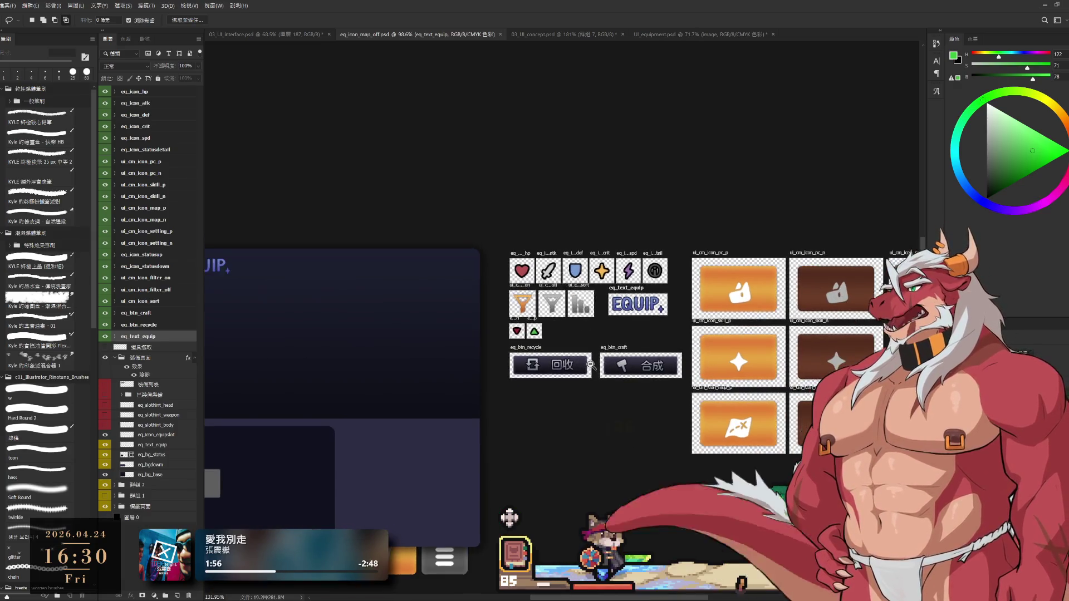
mouse_move(475, 396)
mouse_down()
mouse_move(489, 384)
mouse_move(520, 387)
mouse_up()
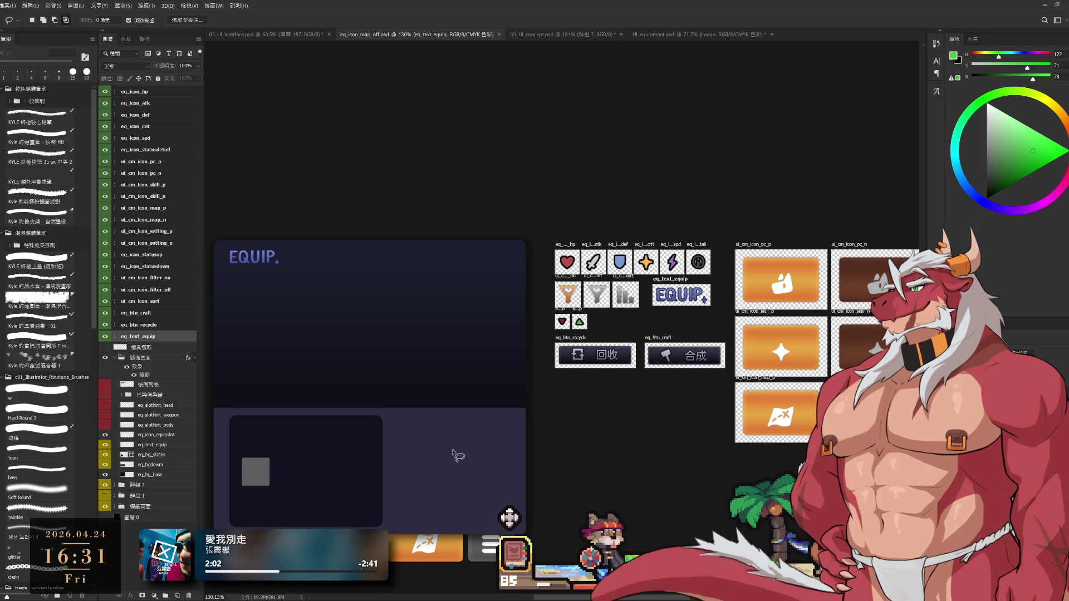
ctrl+click(338, 481)
drag(664, 420, 474, 401)
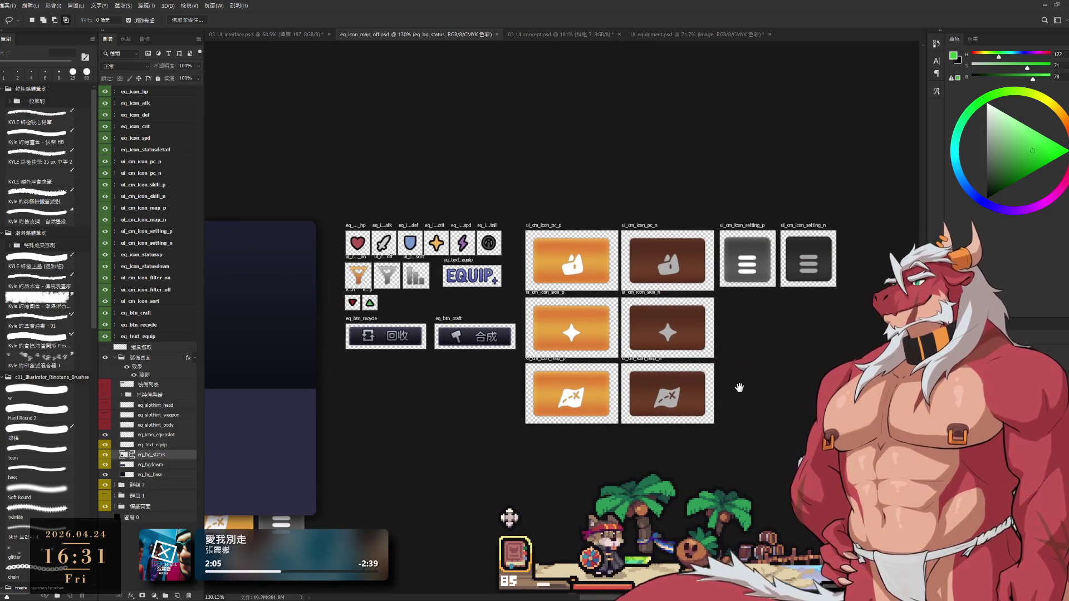
mouse_move(743, 387)
mouse_down()
mouse_move(783, 393)
mouse_move(670, 394)
mouse_up()
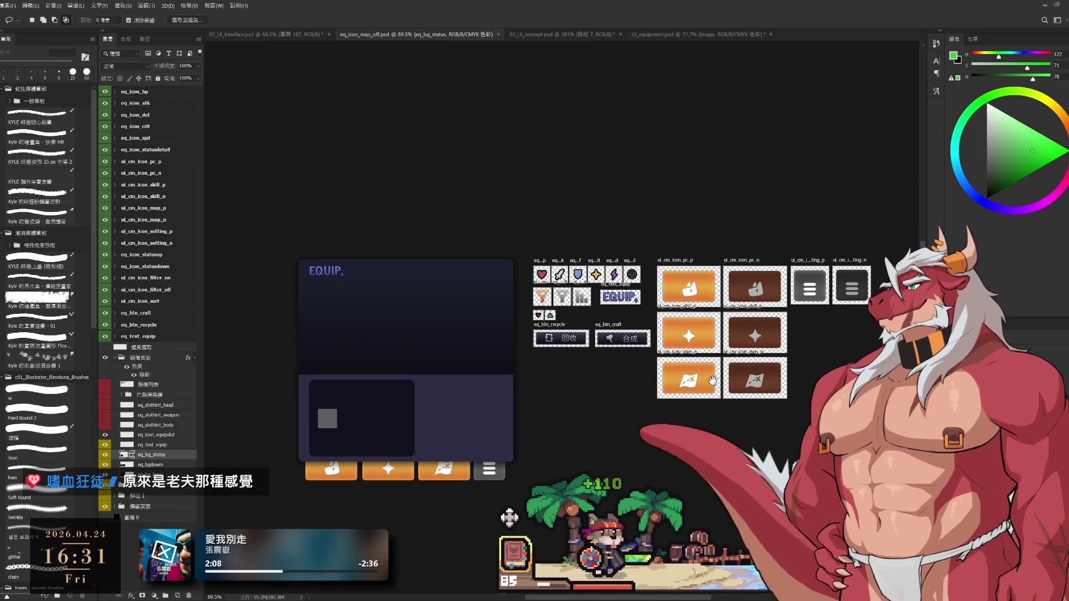
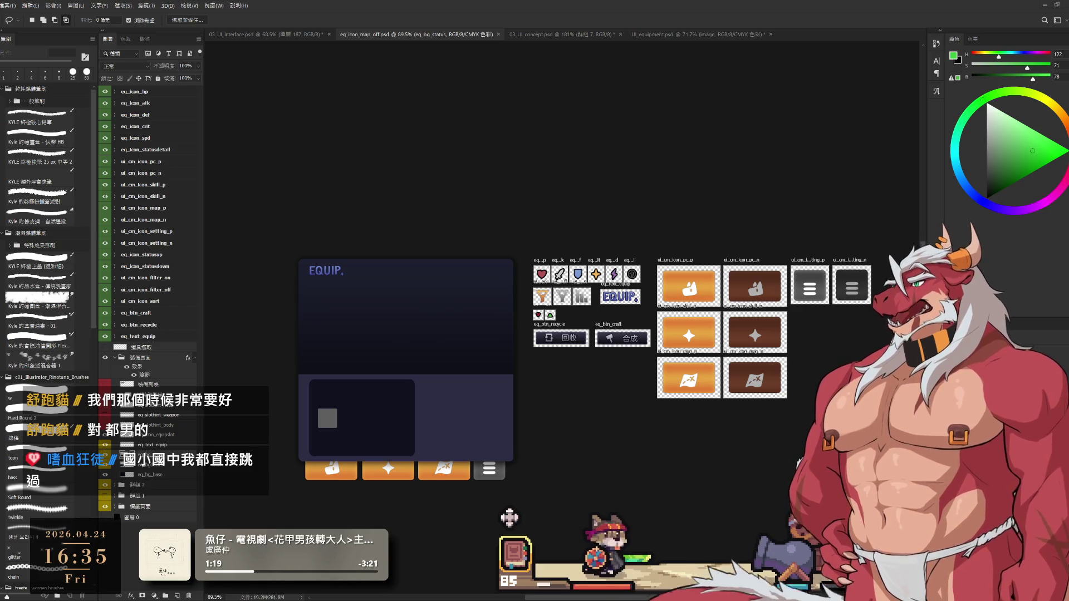
Switch to the game and review the appearance library, glove items and the level 64 item's stats.
scroll(735, 355, down, 1)
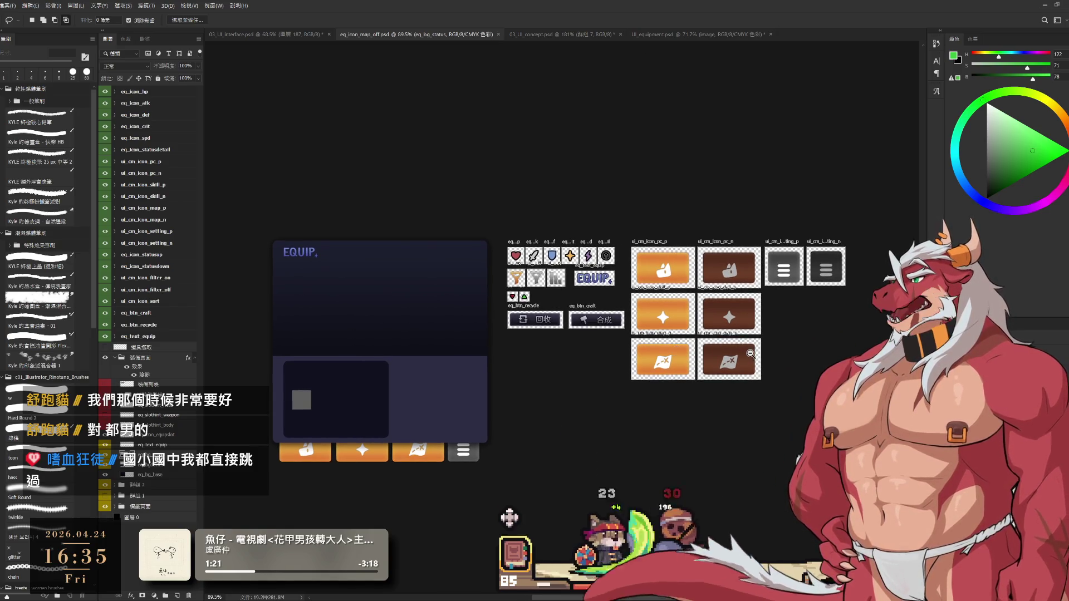
scroll(755, 354, up, 1)
scroll(754, 354, up, 1)
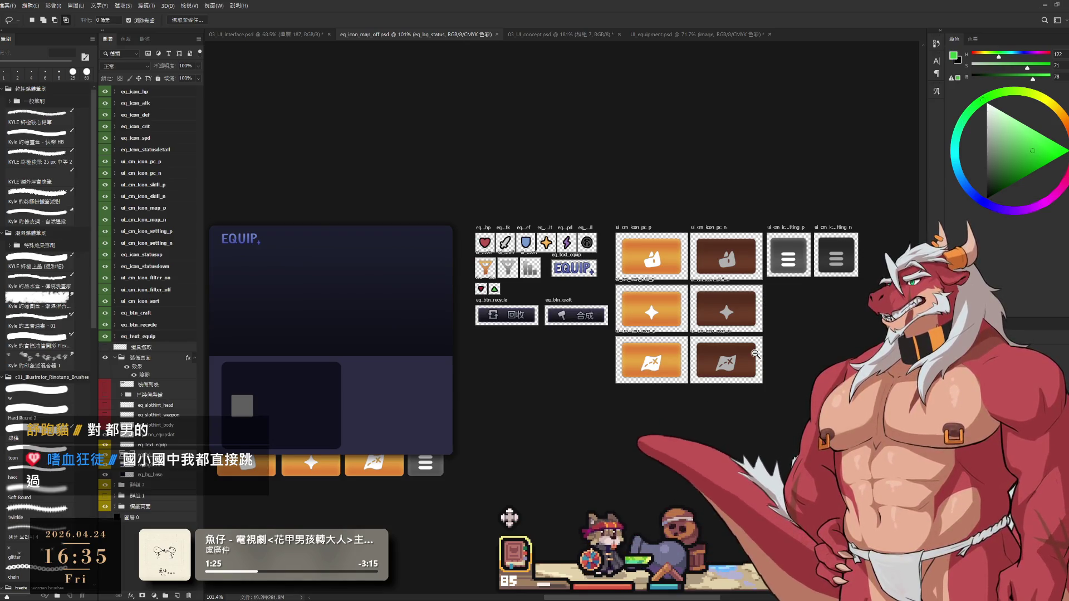
drag(552, 369, 612, 362)
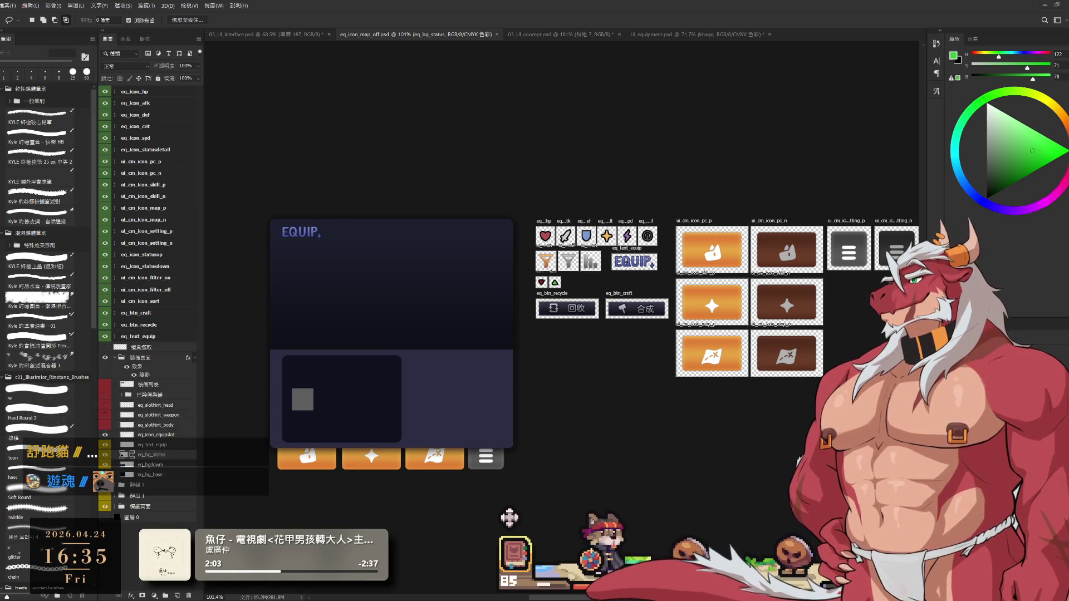
key(alt+Tab)
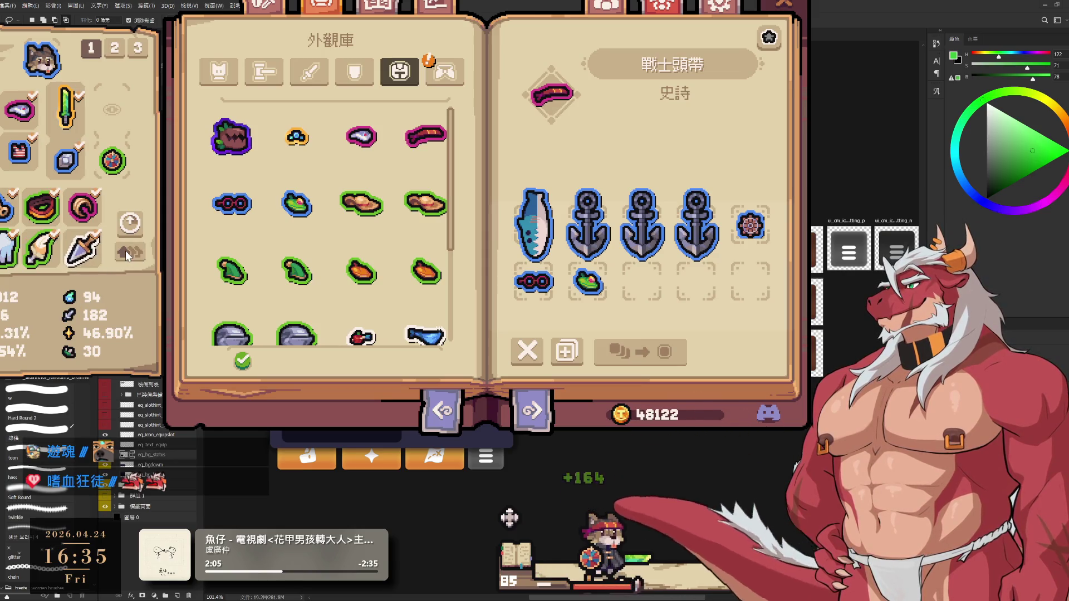
click(440, 75)
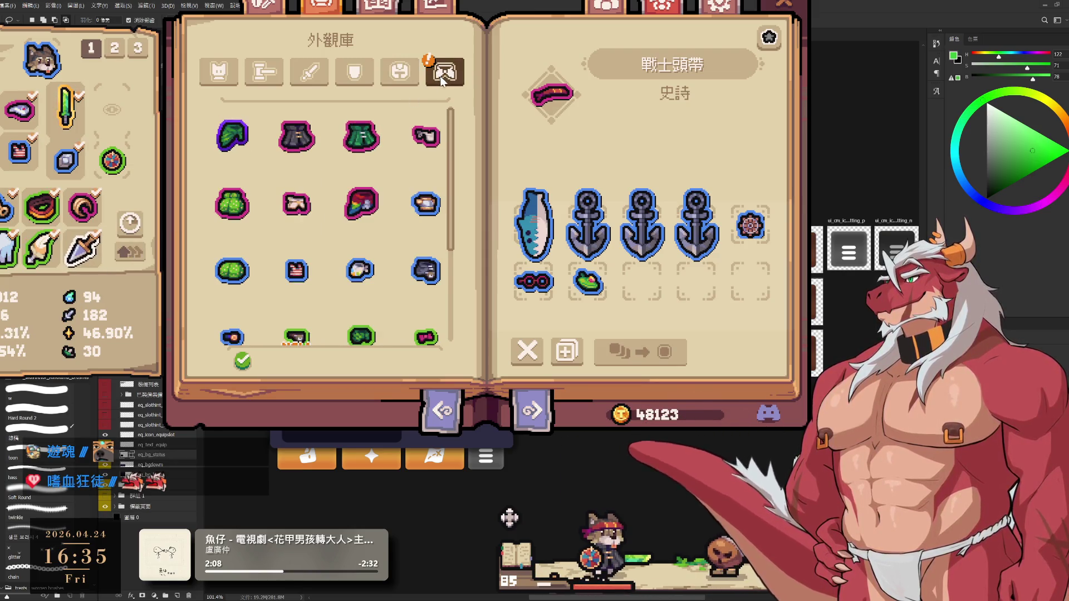
key(i)
click(344, 72)
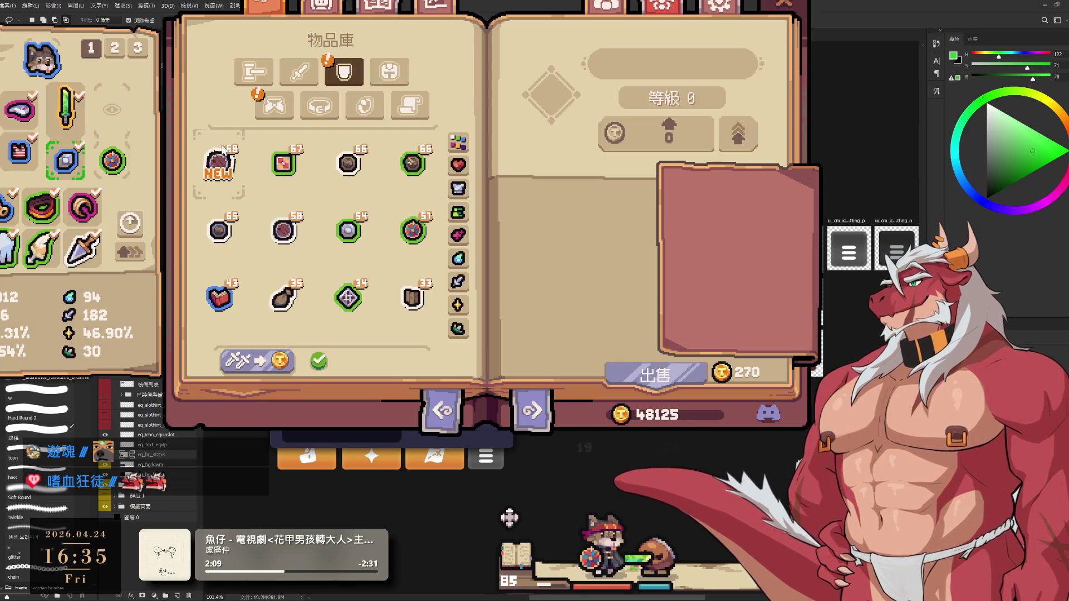
click(274, 105)
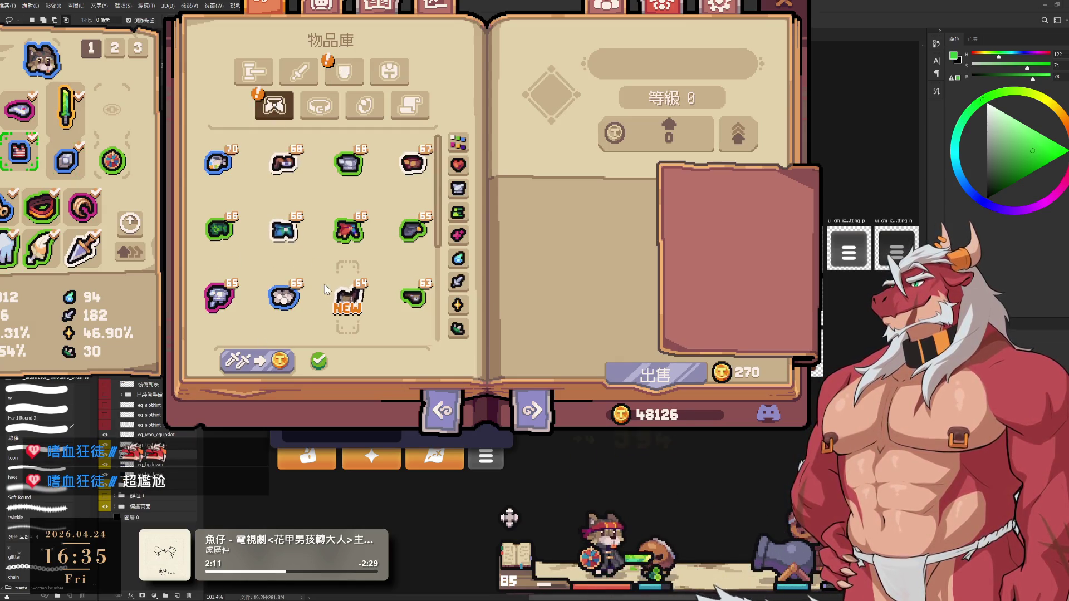
click(344, 295)
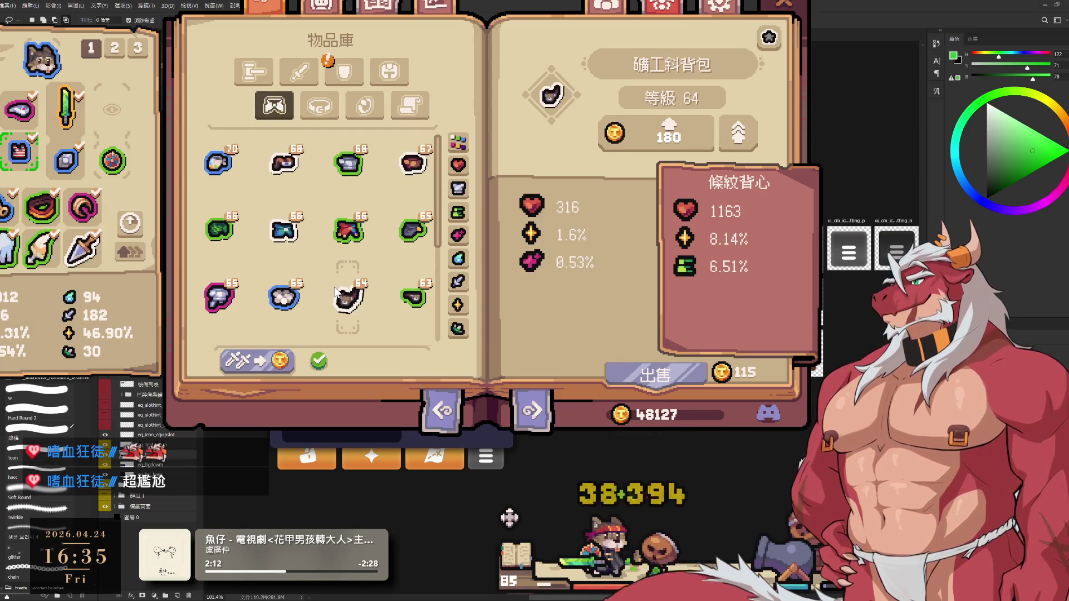
Check the 木桶蓋 shield and 郵差包 bag details in the game, then return to the sheet.
click(346, 68)
click(221, 162)
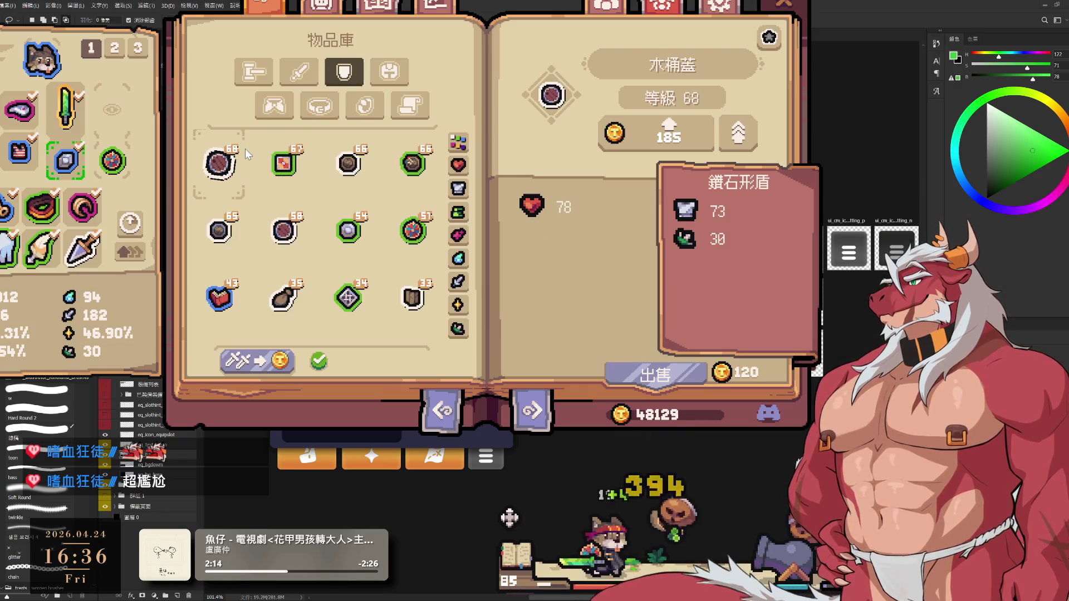
click(261, 363)
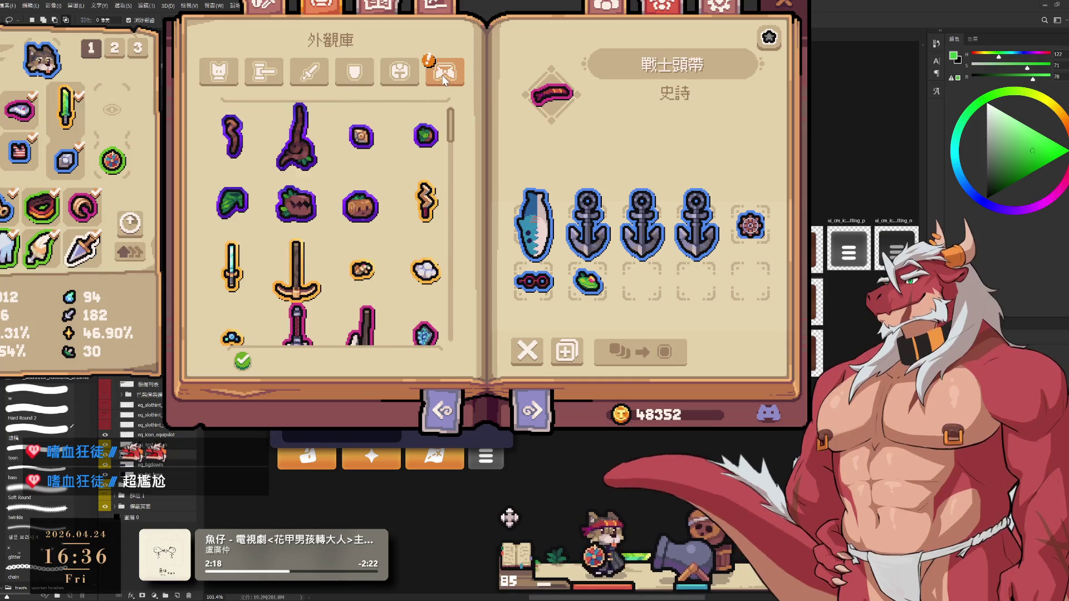
click(444, 73)
click(298, 210)
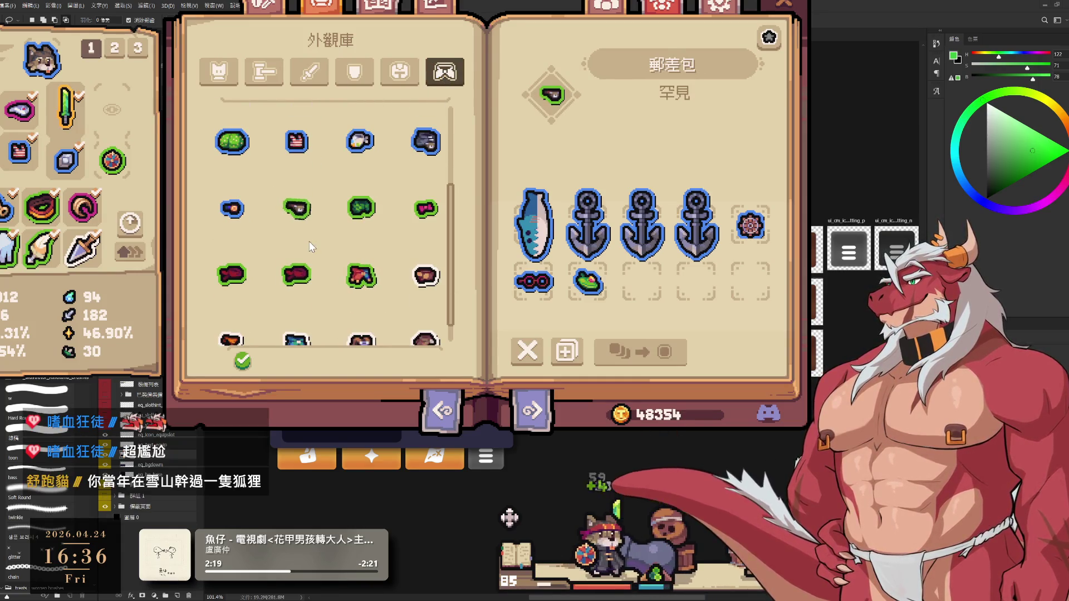
scroll(311, 246, up, 1)
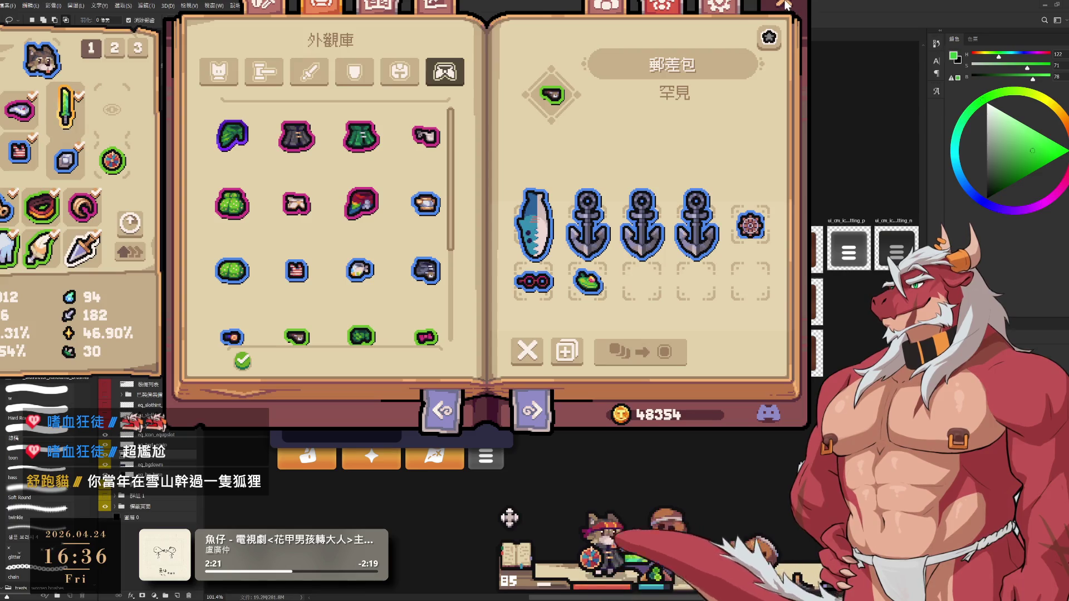
key(alt+Tab)
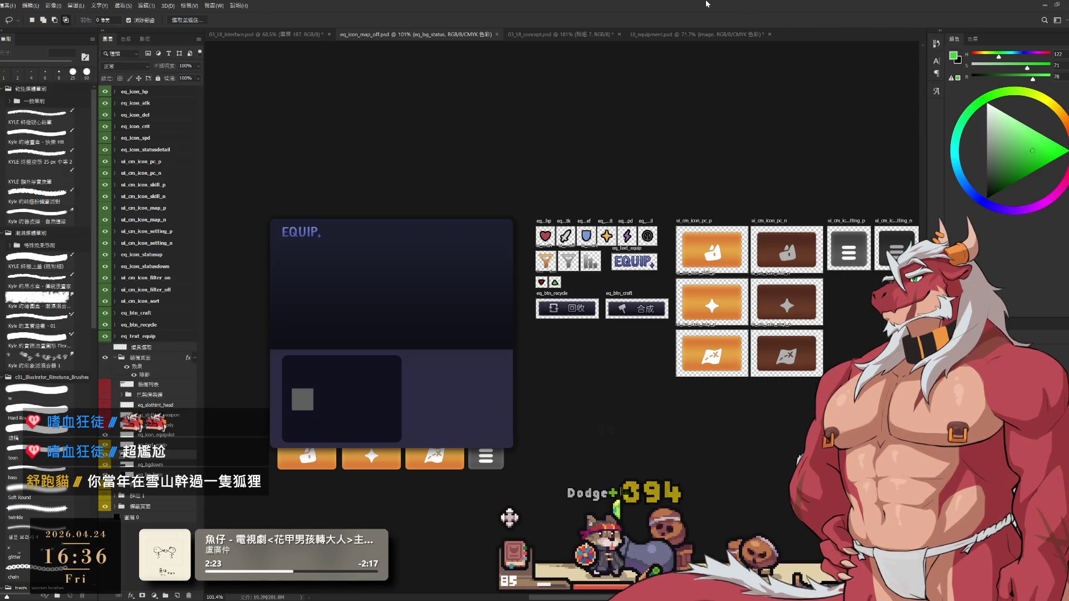
Try moving the grey square (undone twice), then move the EQUIP card's lower dark panel down-right.
scroll(724, 317, up, 1)
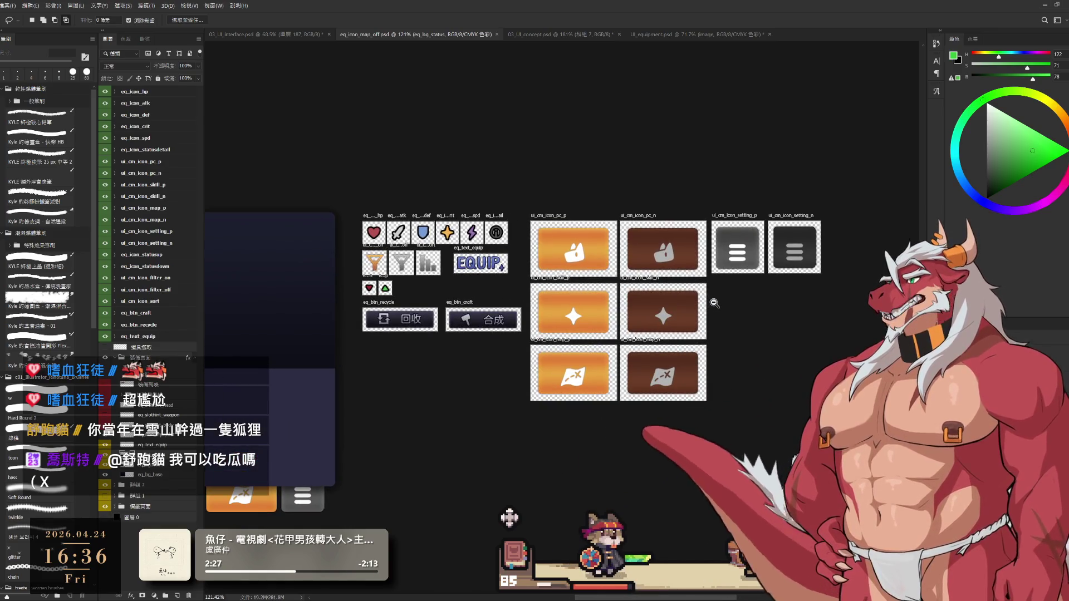
scroll(714, 303, down, 2)
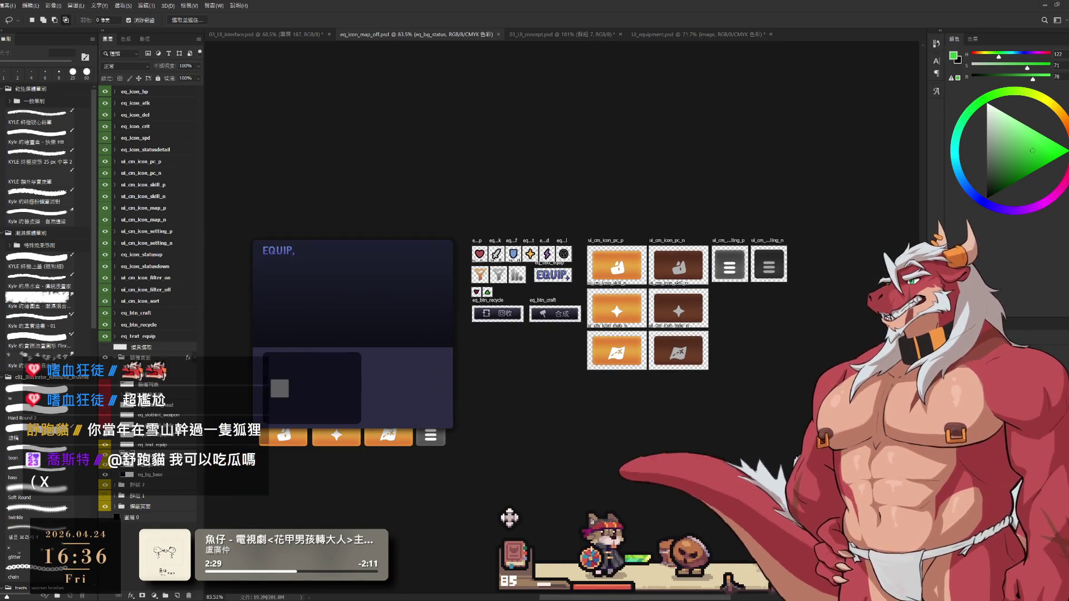
drag(465, 249, 504, 228)
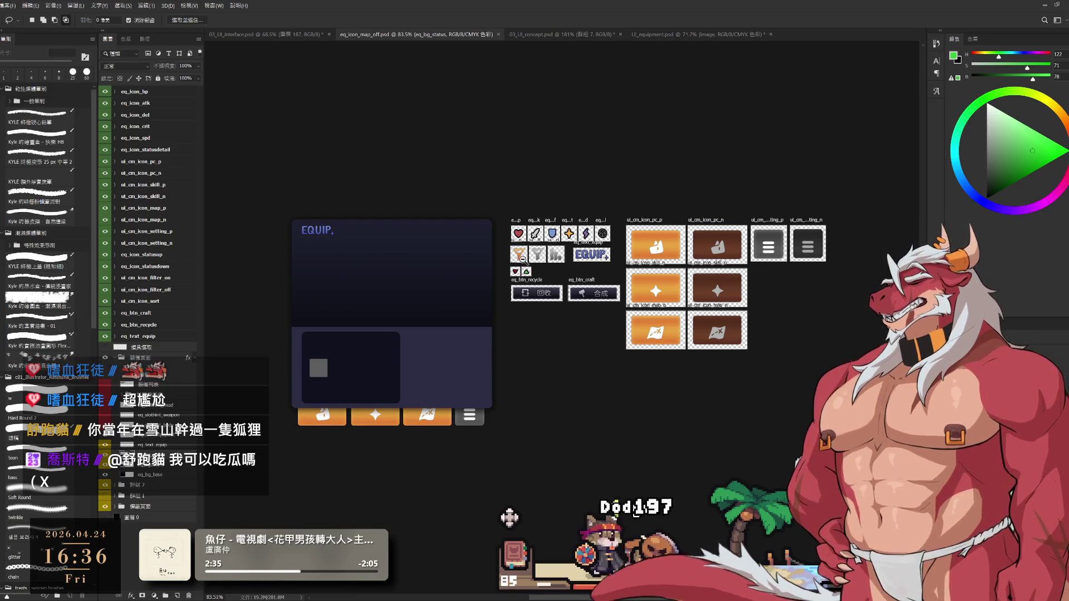
scroll(521, 263, down, 1)
scroll(599, 258, up, 1)
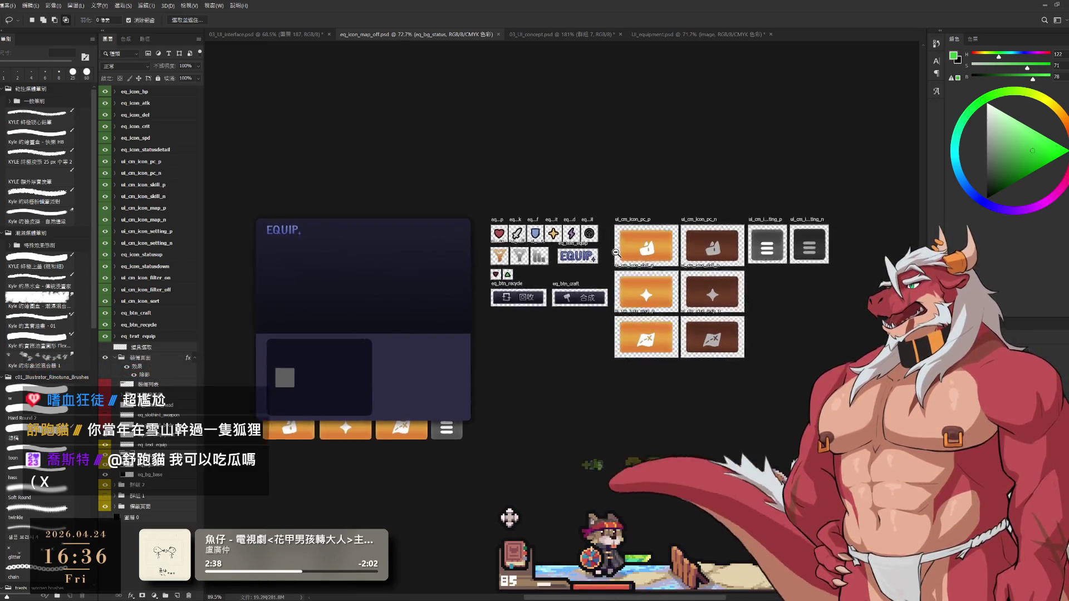
scroll(351, 286, up, 1)
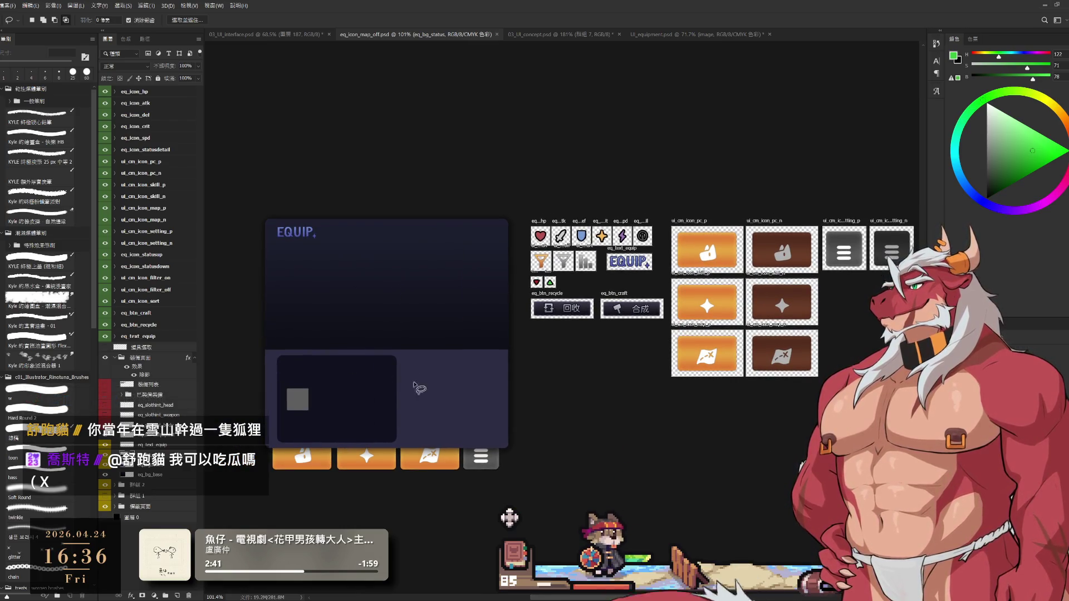
drag(296, 403, 549, 402)
key(ctrl+z)
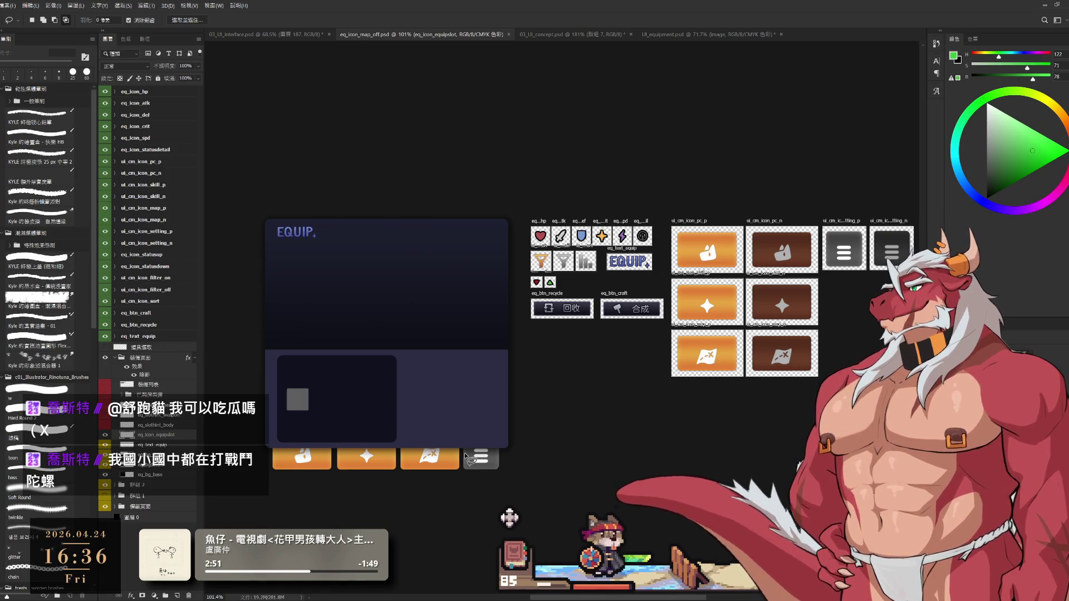
drag(297, 399, 419, 370)
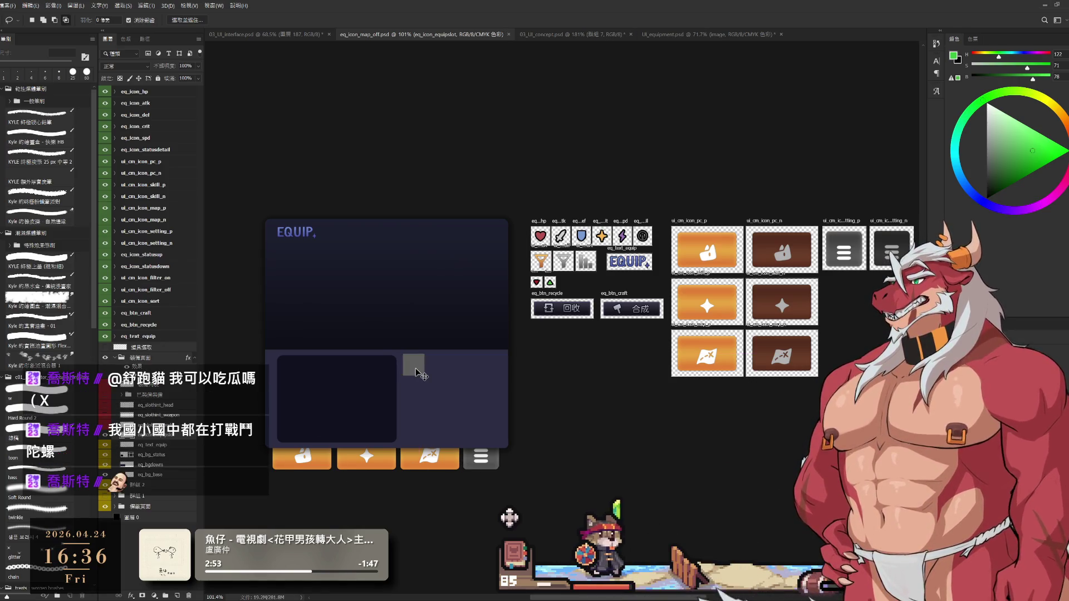
key(ctrl+z)
drag(491, 421, 665, 454)
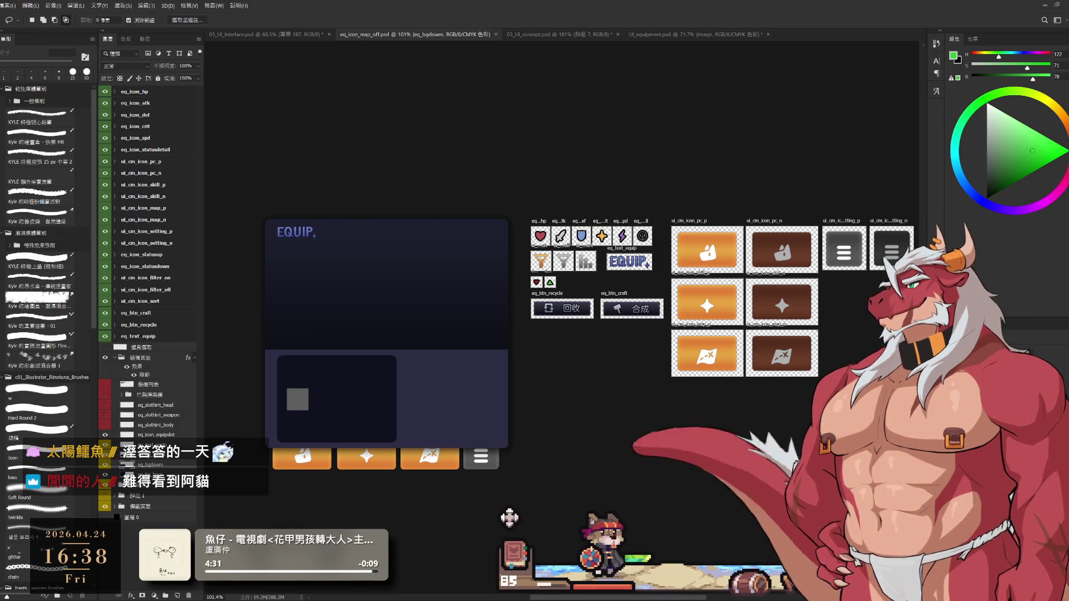
Select the eq_bg_base background layer, hide the side panels, and put a copy of it on top.
ctrl+click(420, 295)
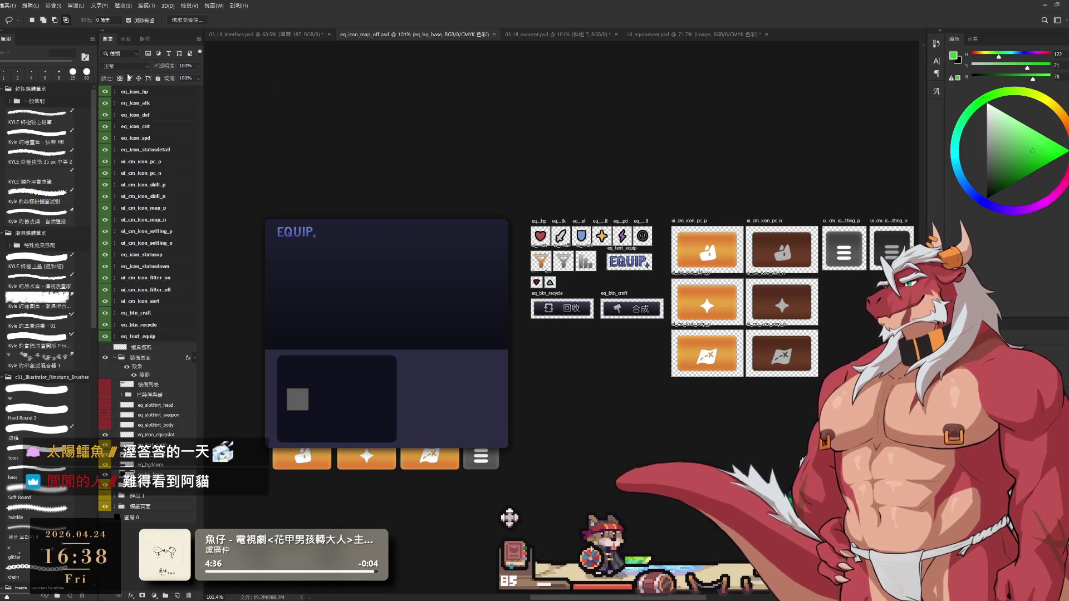
key(F7)
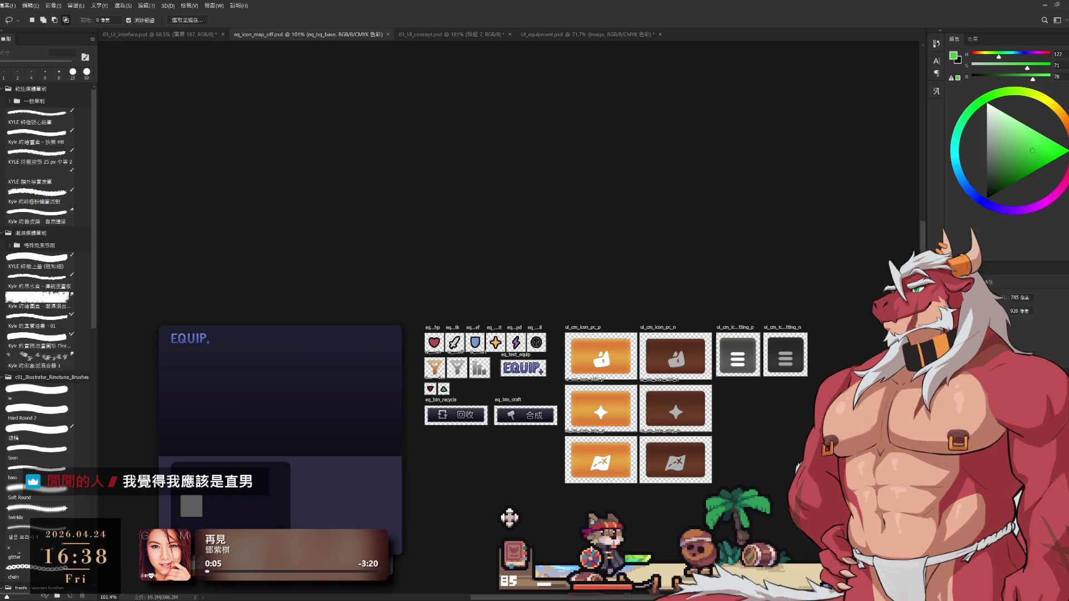
ctrl+click(510, 517)
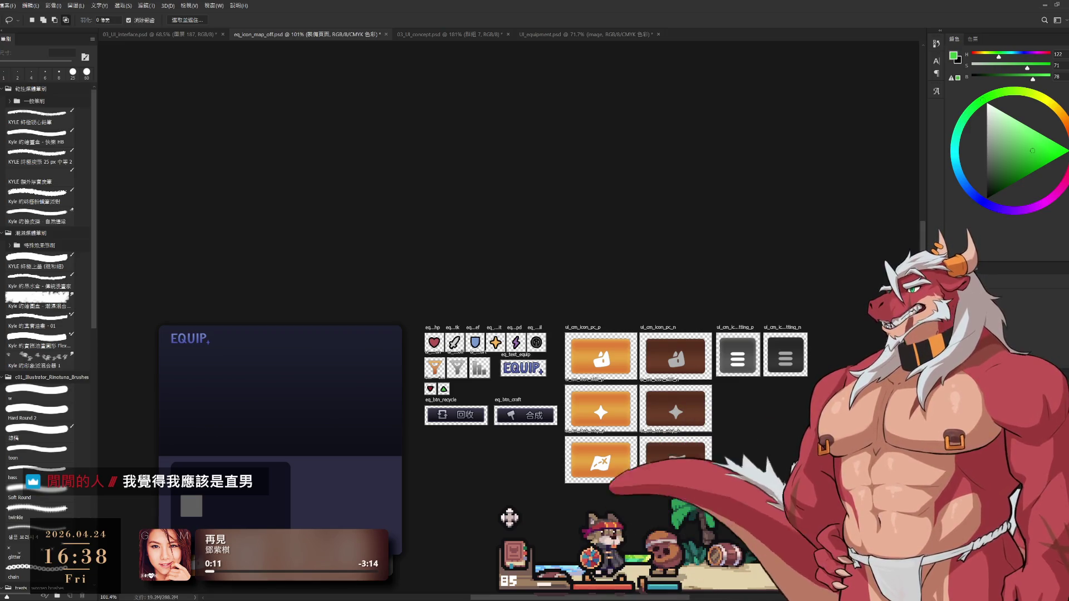
scroll(510, 517, left, 5)
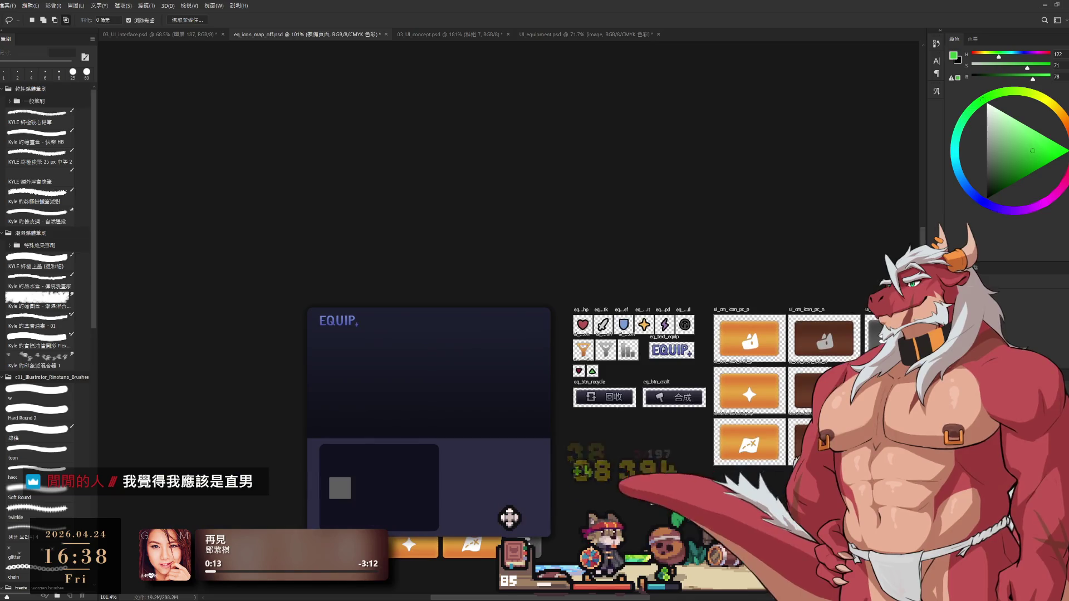
ctrl+click(510, 518)
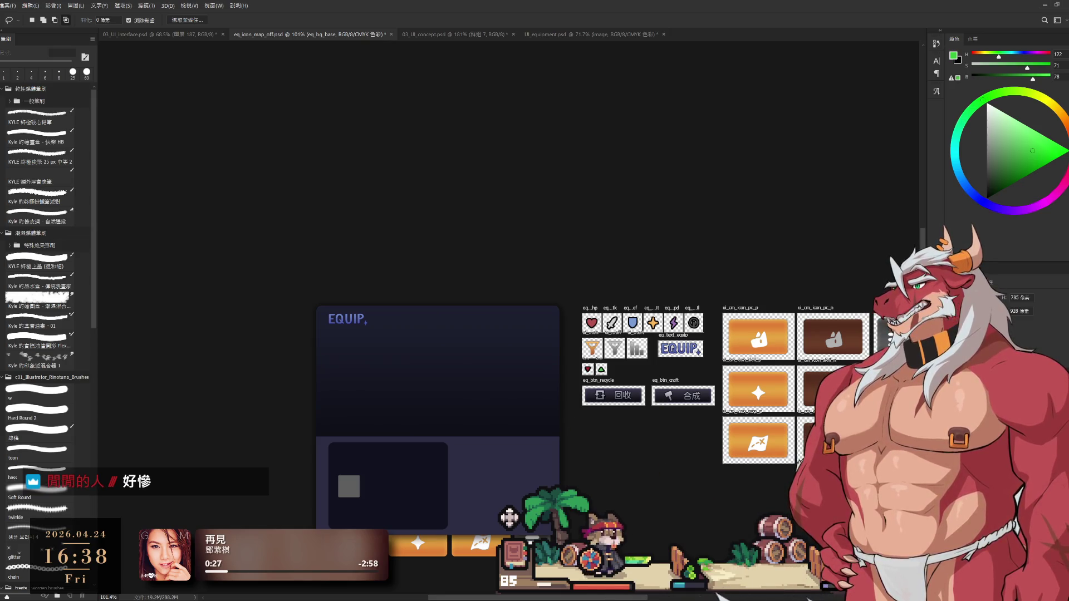
key(ctrl+z)
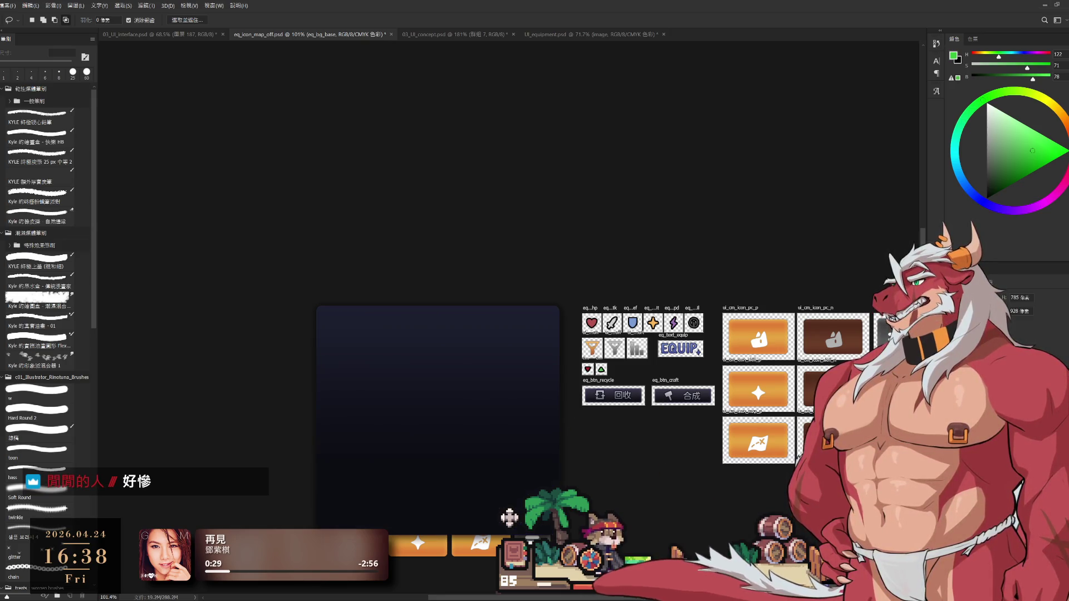
Move the eq_bg_base copy up above the EQUIP card and zoom to about 203%.
scroll(634, 400, up, 3)
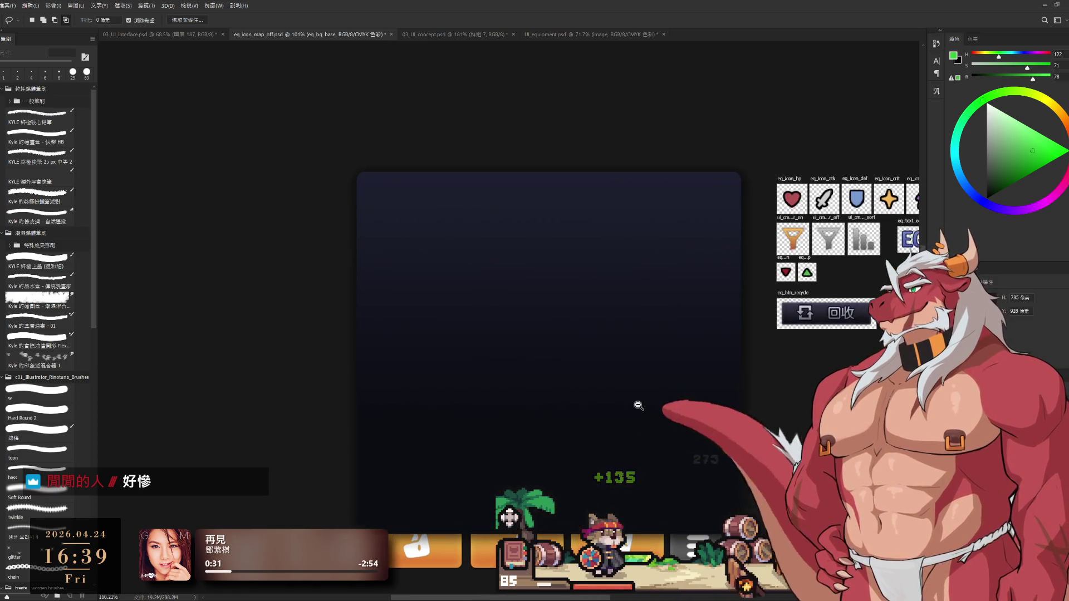
drag(649, 392, 676, 412)
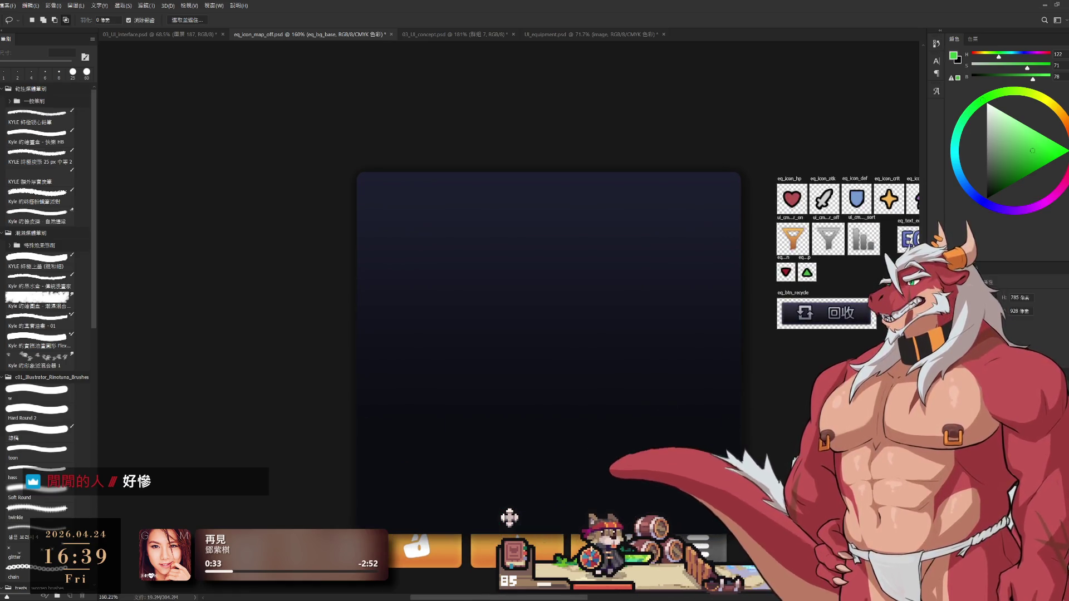
scroll(746, 389, down, 5)
mouse_move(722, 382)
mouse_down()
mouse_move(717, 217)
mouse_move(699, 250)
mouse_up()
scroll(696, 234, up, 3)
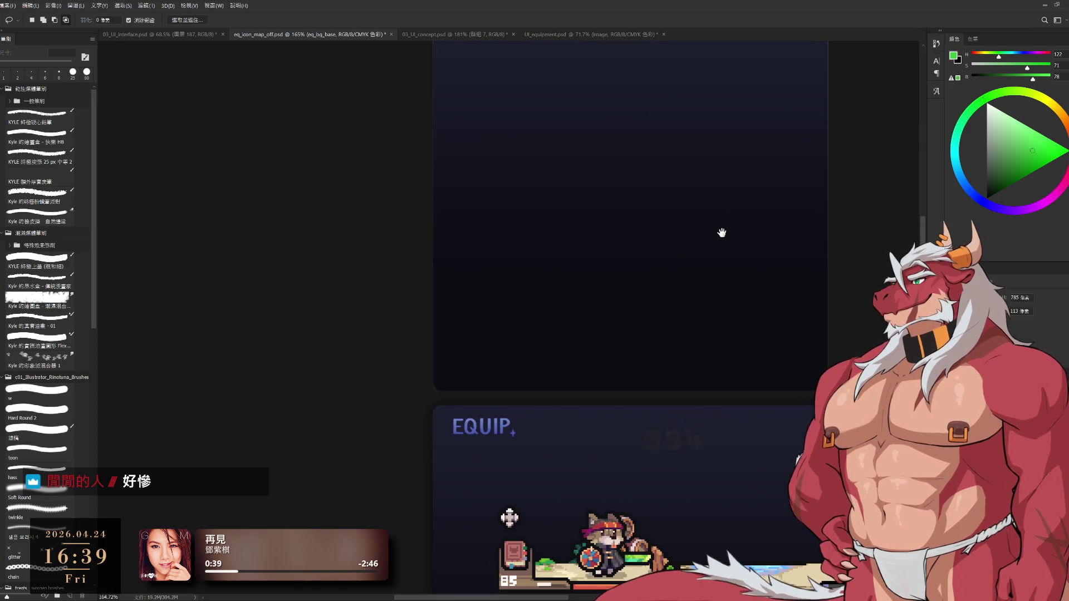
scroll(718, 302, up, 3)
mouse_move(719, 303)
mouse_down()
mouse_move(536, 401)
mouse_move(688, 421)
mouse_up()
scroll(534, 386, down, 3)
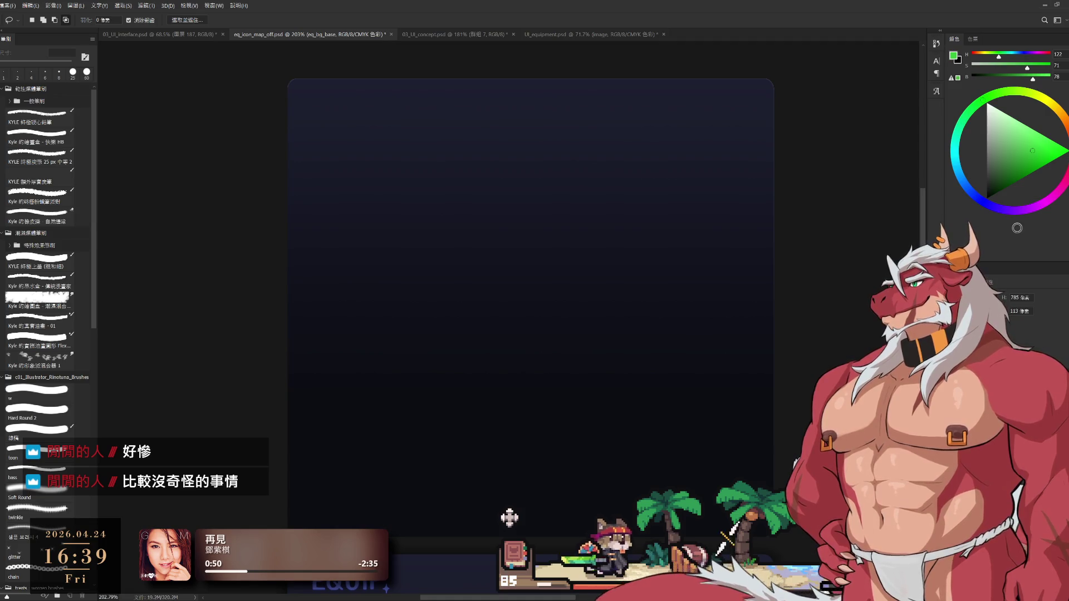
Widen the dark gradient panel slightly on both sides, to about 102%, and commit the transform.
key(ctrl+t)
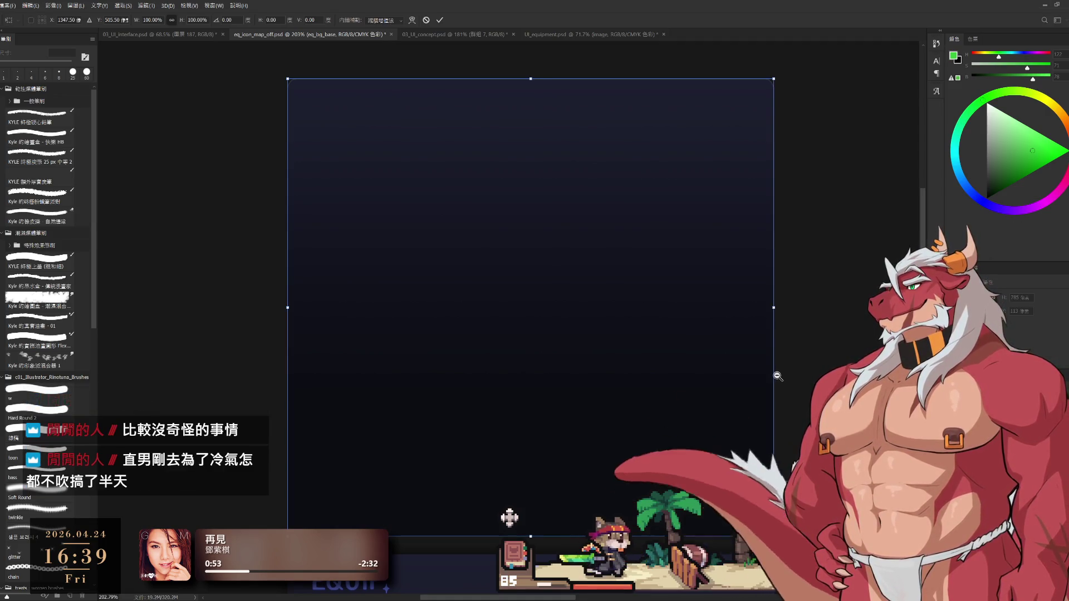
scroll(798, 358, down, 2)
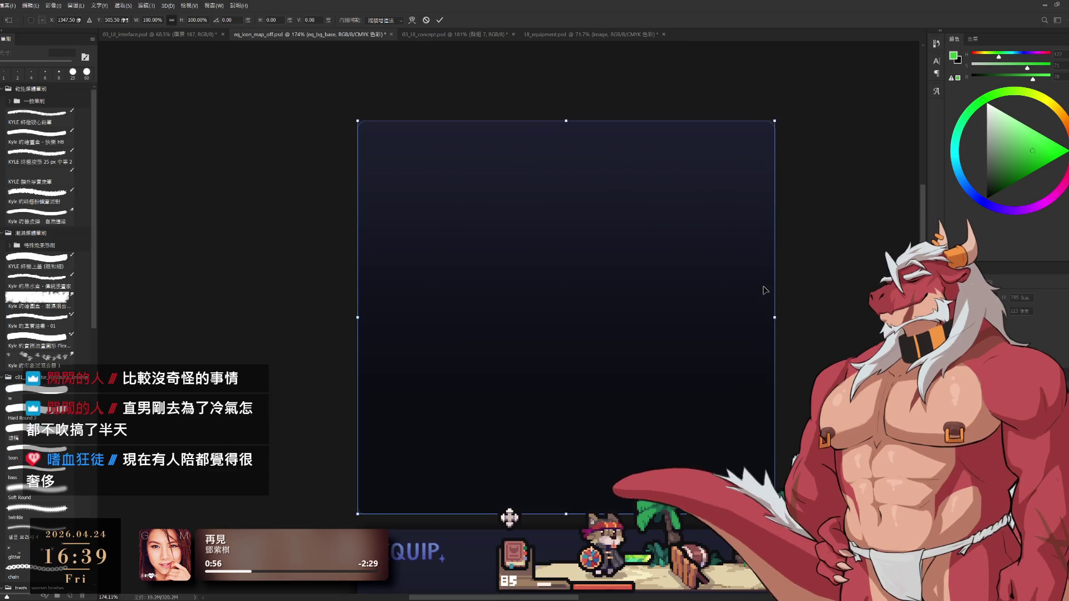
drag(774, 317, 780, 318)
drag(357, 317, 351, 319)
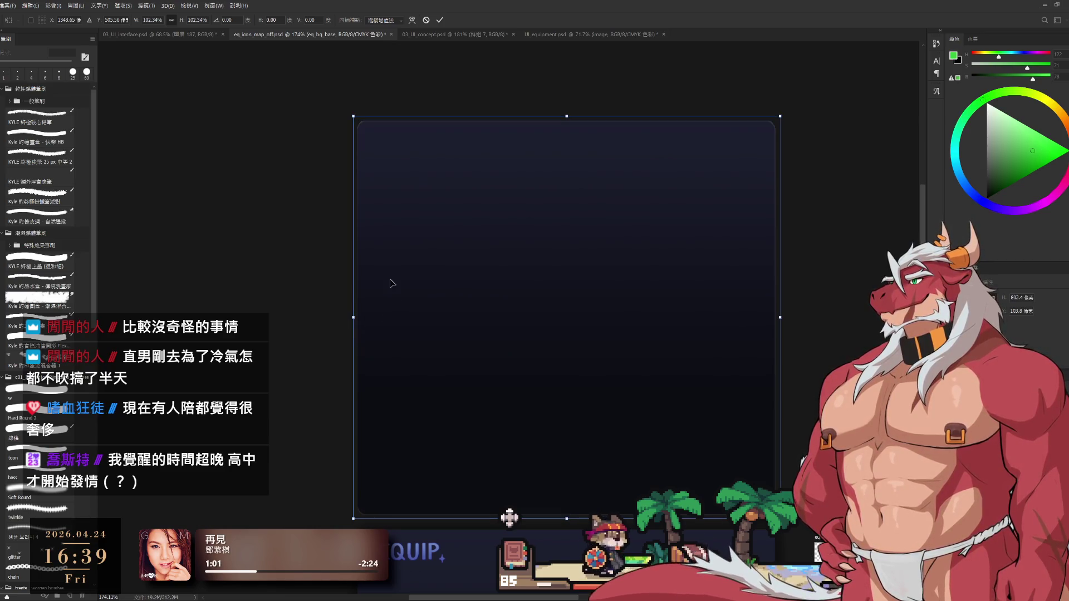
click(440, 20)
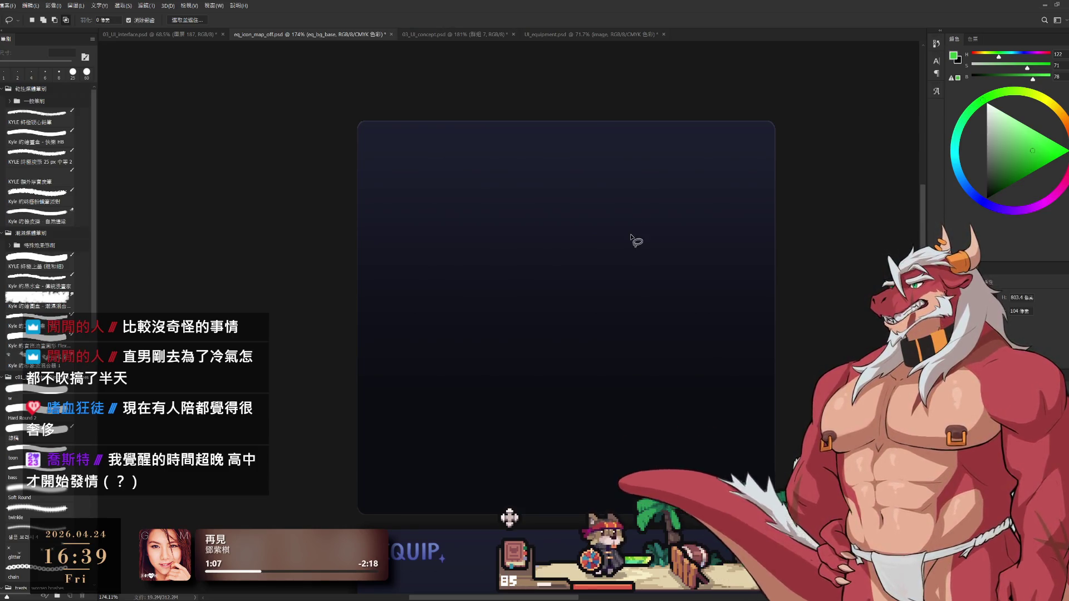
Zoom out to see the whole sheet and draw a crop around the dark panel's area.
scroll(716, 350, up, 2)
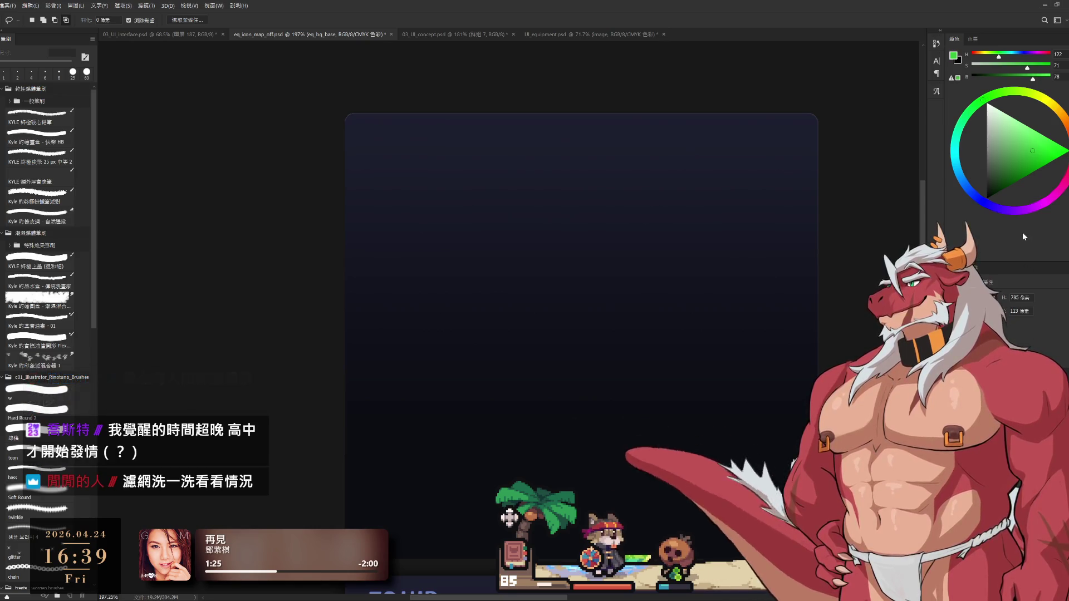
mouse_move(741, 365)
mouse_down()
mouse_move(726, 362)
mouse_move(735, 386)
mouse_move(658, 368)
mouse_move(673, 367)
mouse_move(699, 340)
mouse_move(696, 317)
mouse_move(687, 332)
mouse_up()
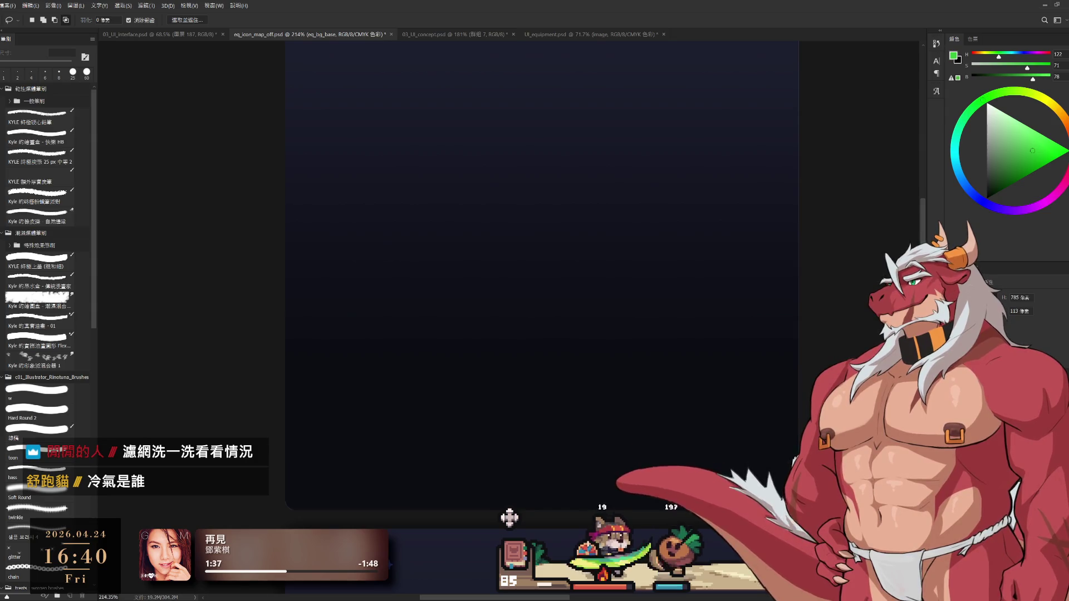
scroll(701, 405, down, 5)
drag(701, 406, 458, 331)
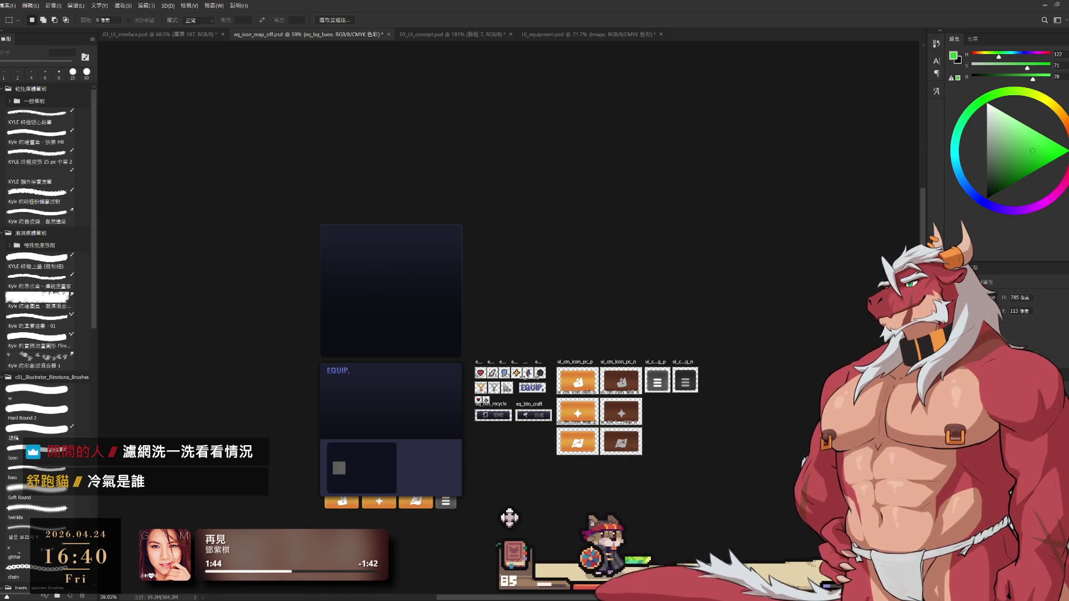
key(c)
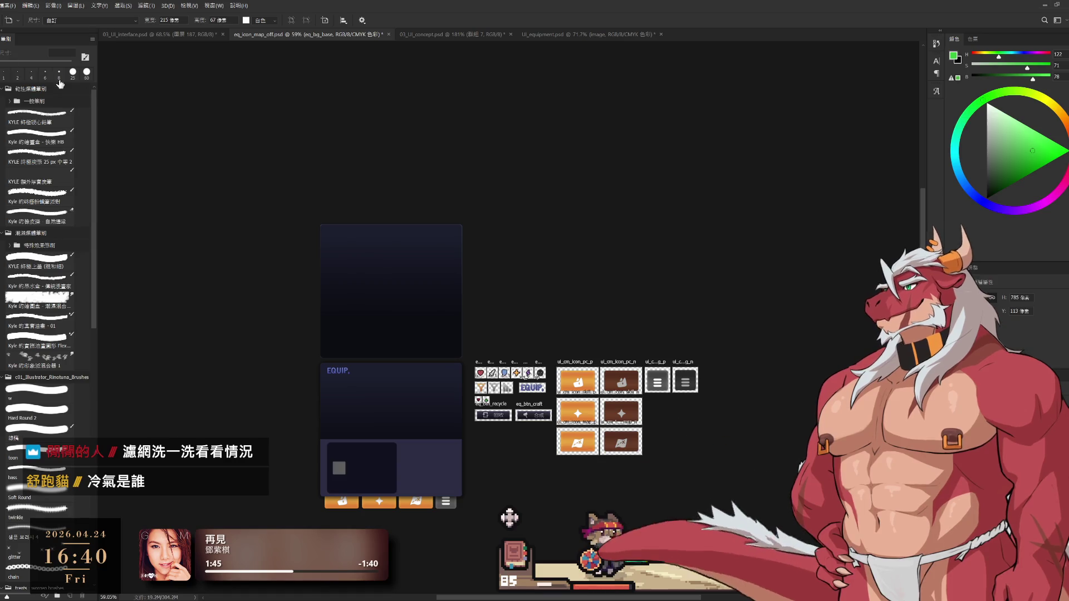
scroll(356, 287, up, 4)
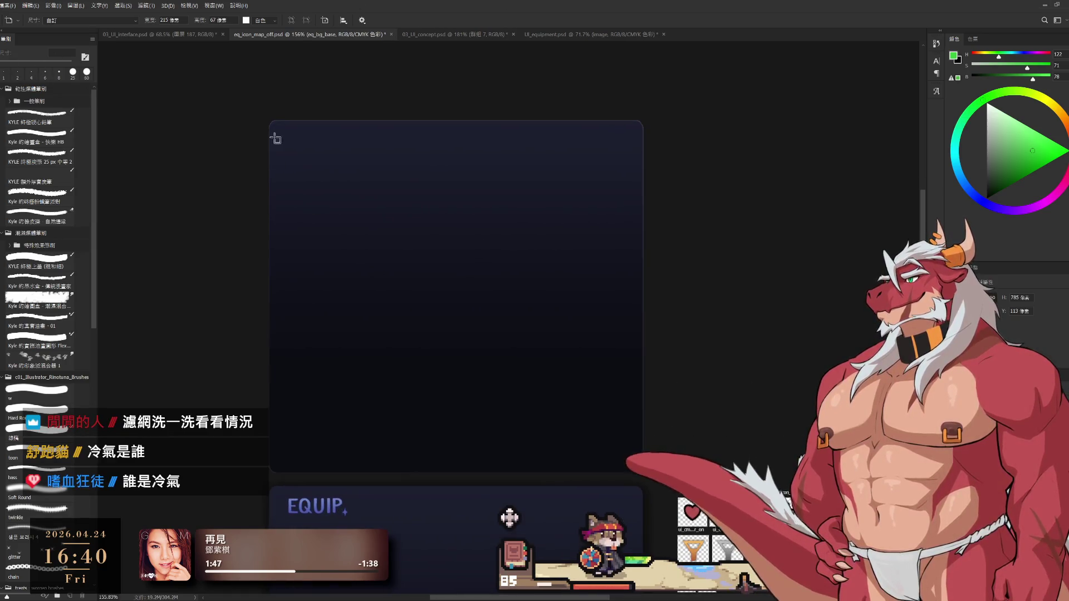
drag(269, 120, 643, 472)
Align the artboard's top-left corner to the panel's rounded corner and apply the roughly 833×785 px crop.
scroll(310, 112, up, 6)
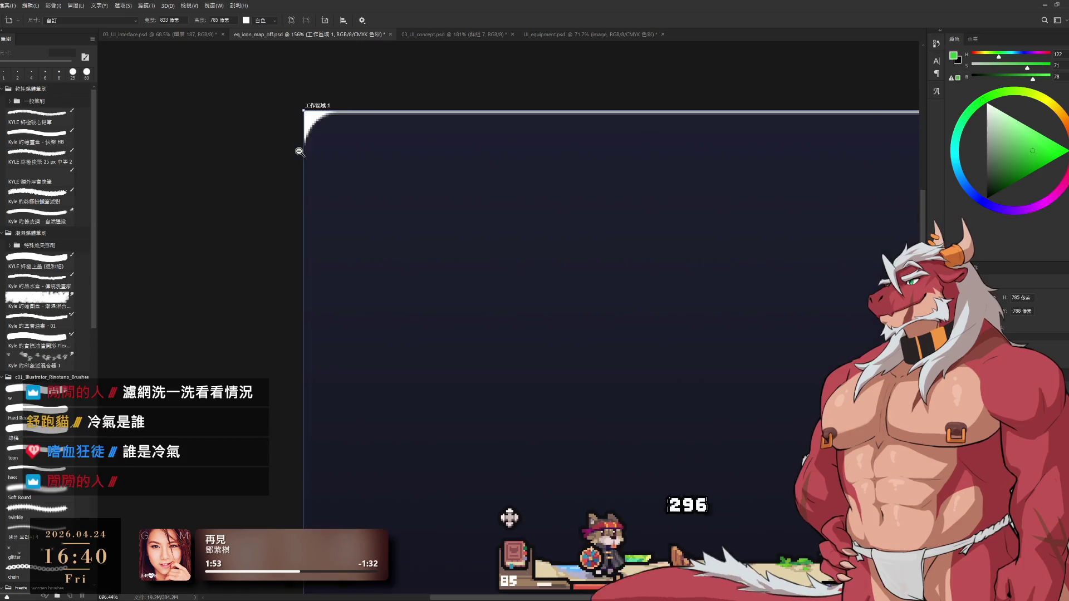
scroll(310, 112, down, 2)
drag(330, 116, 303, 103)
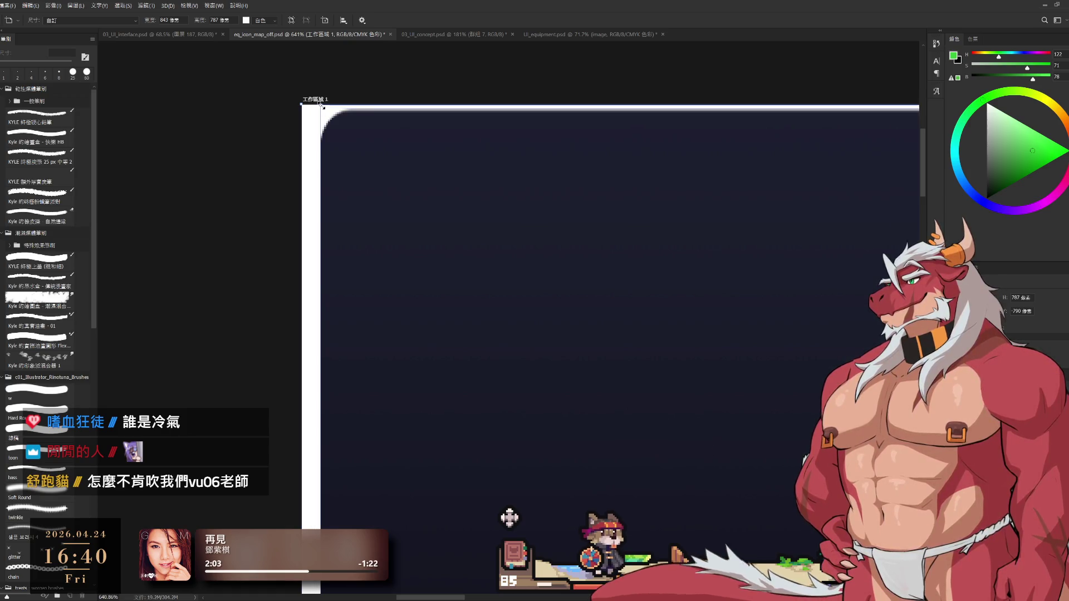
drag(320, 109, 320, 108)
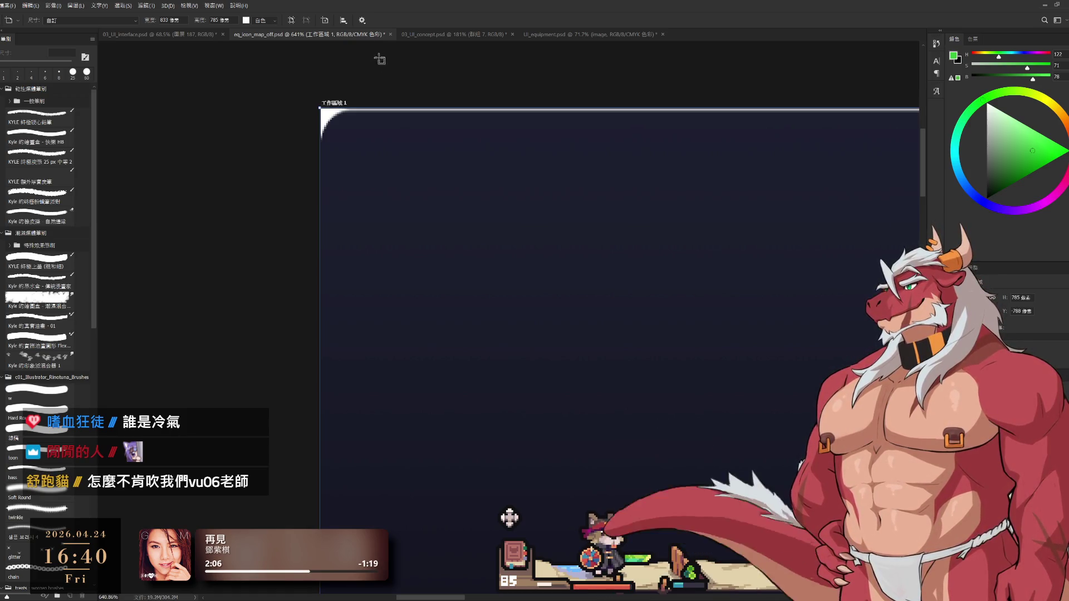
scroll(467, 253, down, 4)
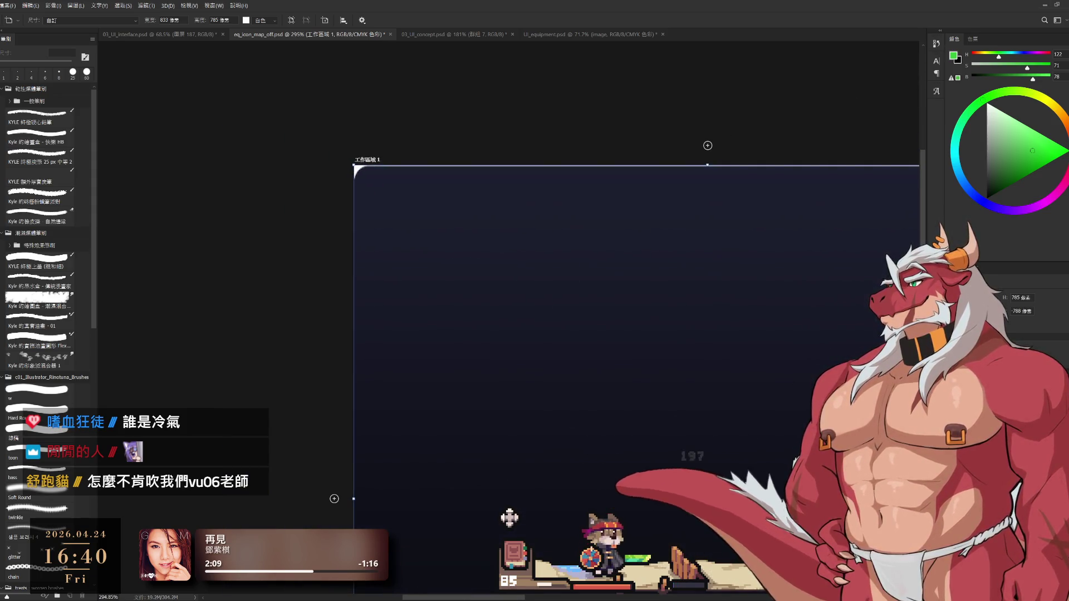
key(v)
click(510, 517)
scroll(589, 322, down, 5)
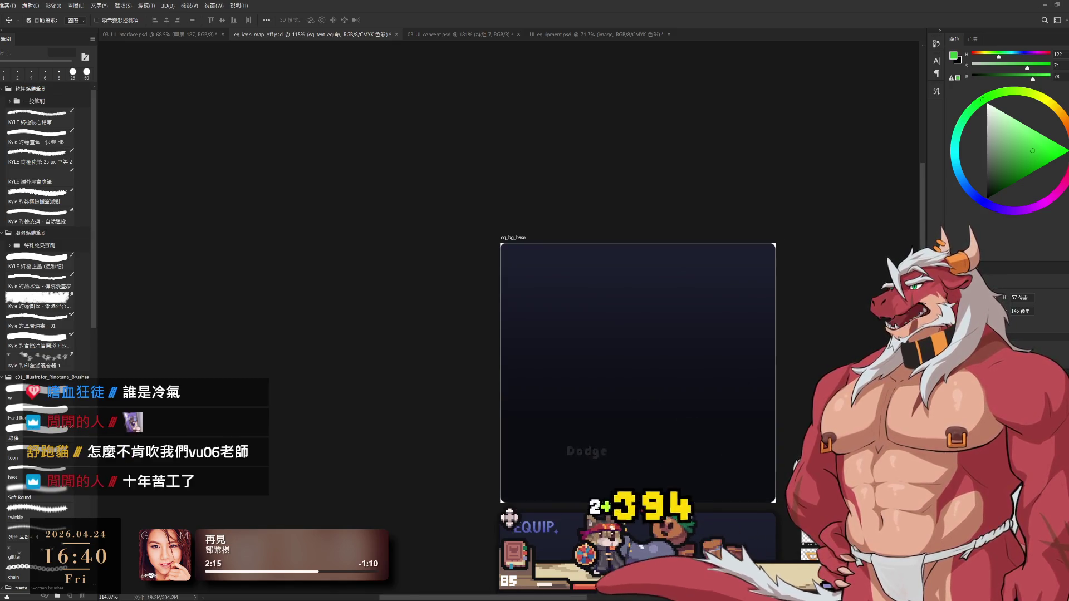
Move the eq_bg_base panel to the right of the EQUIP panel.
click(510, 518)
scroll(405, 293, down, 2)
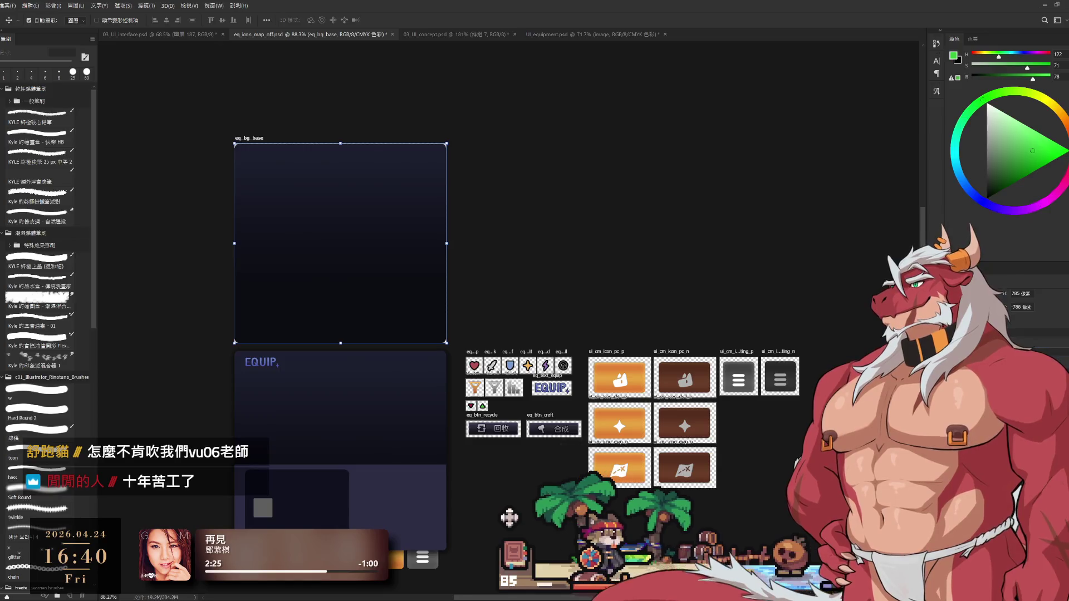
mouse_move(257, 150)
mouse_down()
mouse_move(301, 132)
mouse_move(497, 161)
mouse_up()
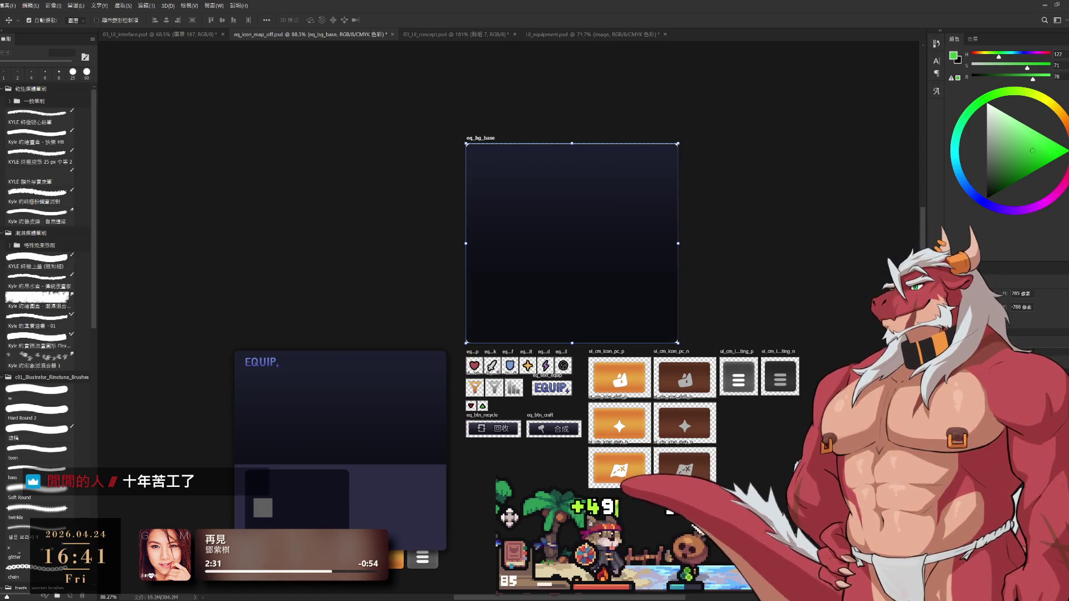
drag(563, 419, 563, 369)
Pull the lighter eq_bgdown lower panel out from below EQUIP and place it beside eq_bg_base.
key(ctrl)
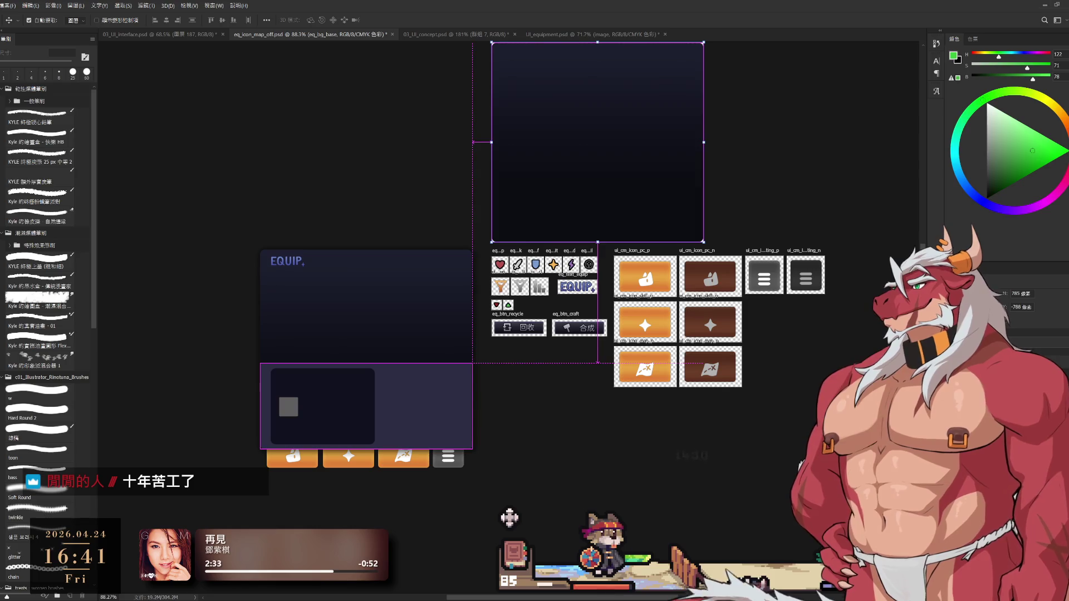
key(l)
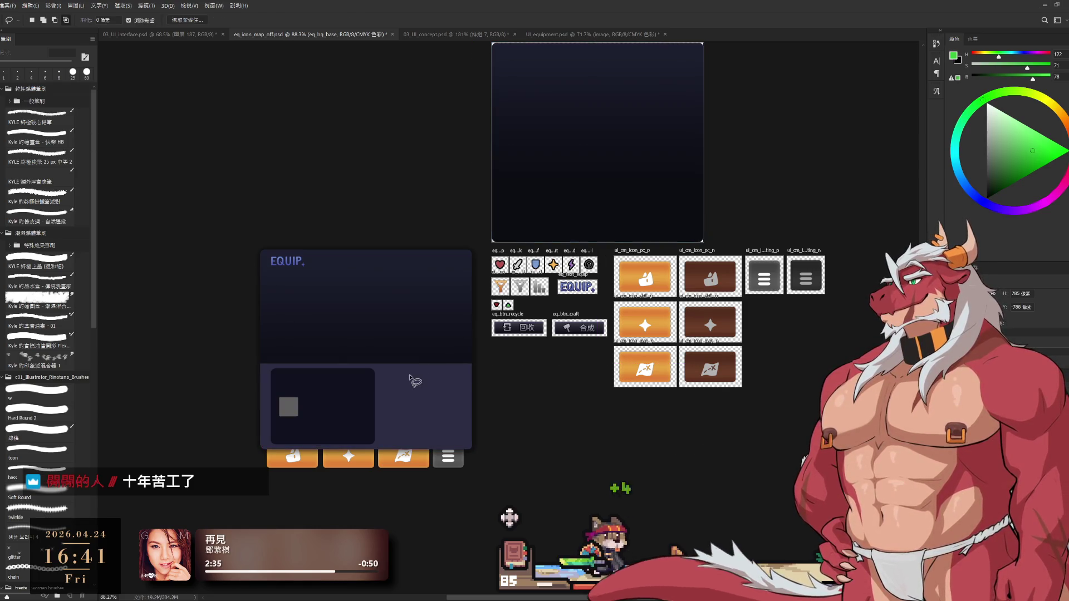
mouse_move(478, 411)
mouse_down()
mouse_move(579, 428)
mouse_move(577, 479)
mouse_up()
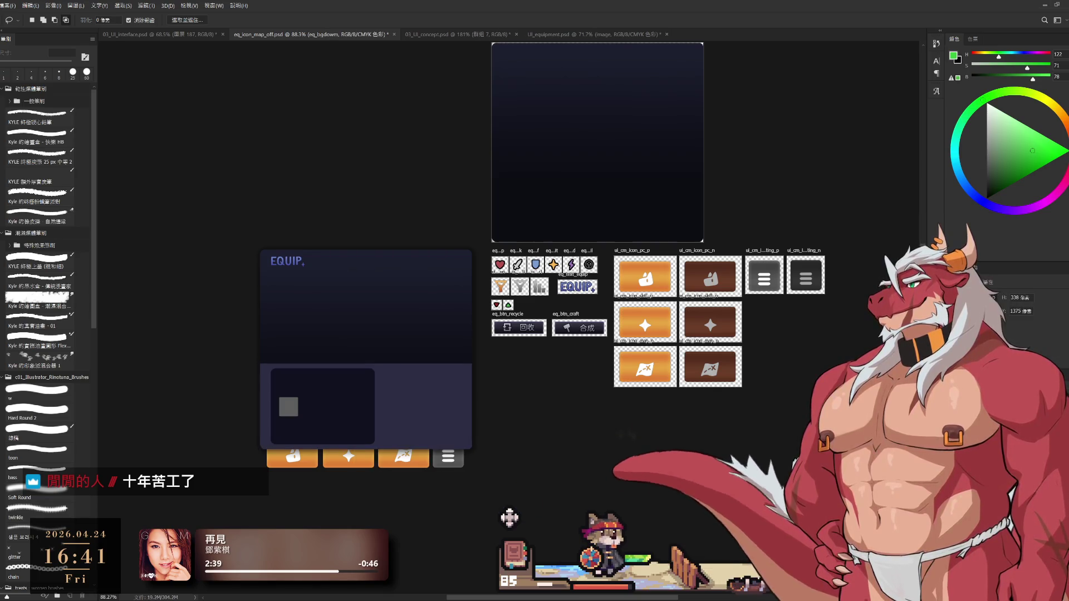
scroll(517, 443, down, 3)
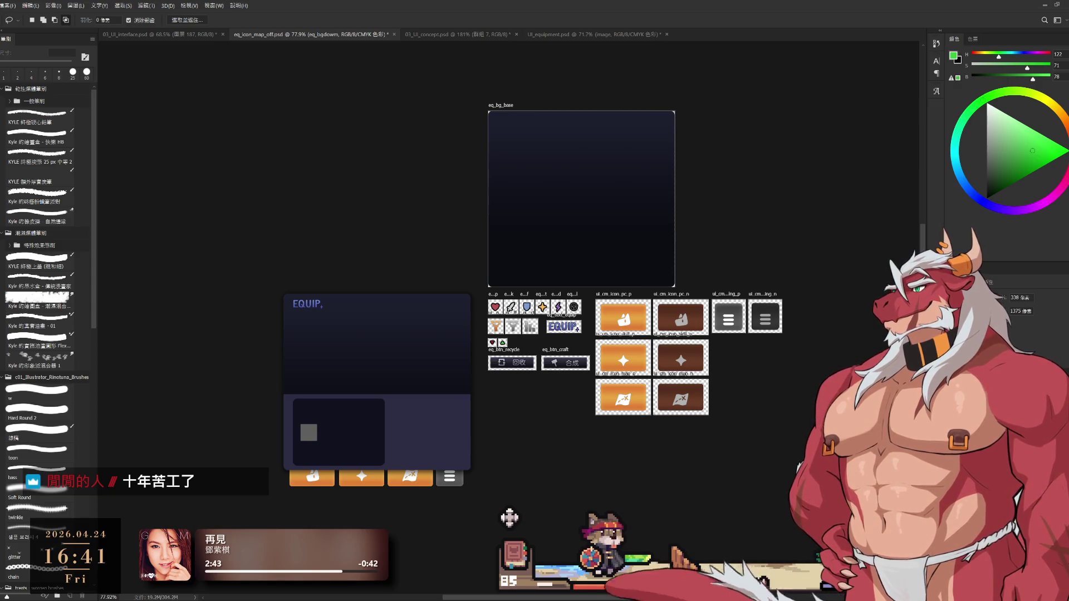
mouse_move(444, 442)
mouse_down()
mouse_move(554, 359)
mouse_move(640, 334)
mouse_move(444, 443)
mouse_up()
drag(814, 257, 842, 254)
drag(844, 208, 835, 154)
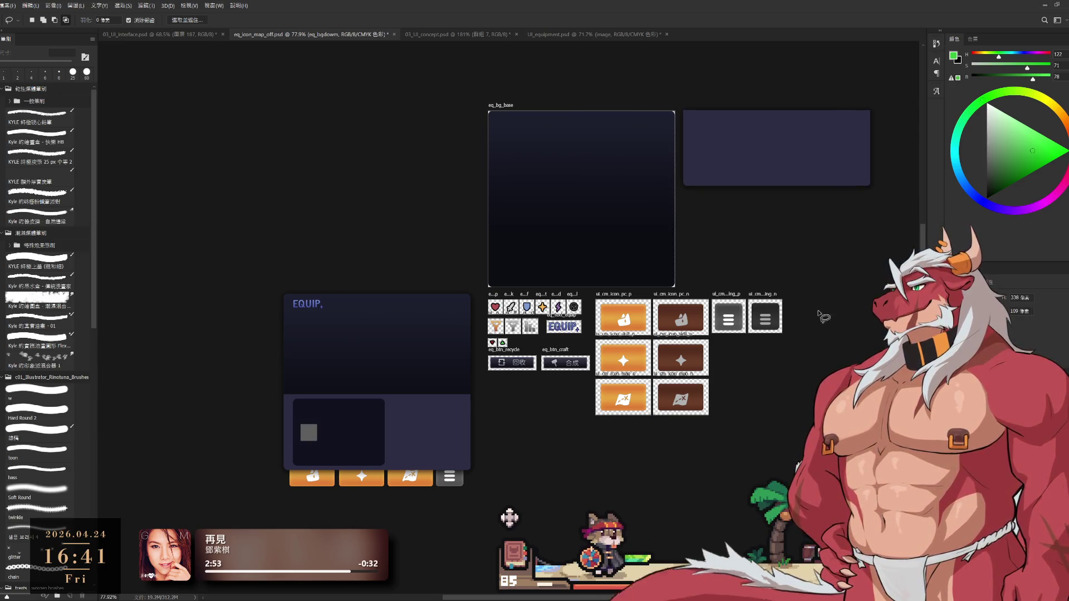
scroll(661, 232, up, 3)
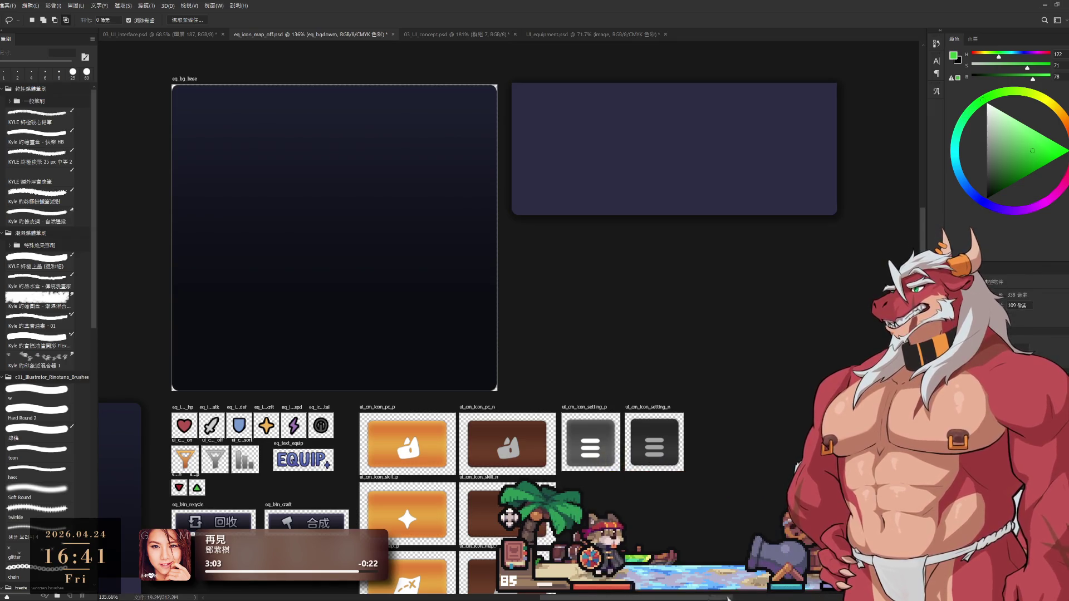
key(space)
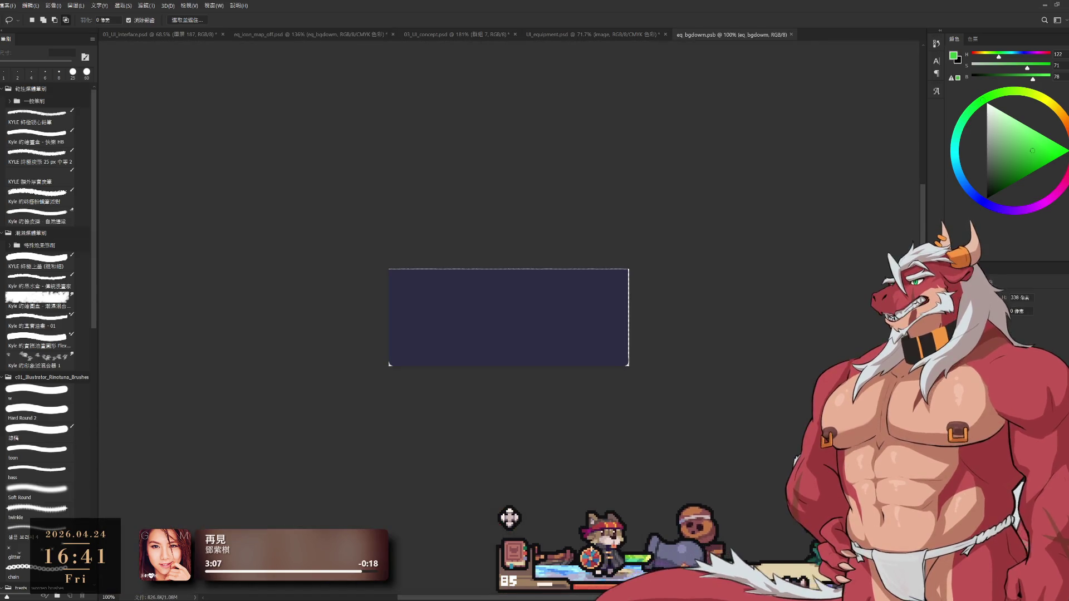
Marquee-select the eq_bgdown panel's rounded right end and shift it left.
drag(424, 313, 447, 309)
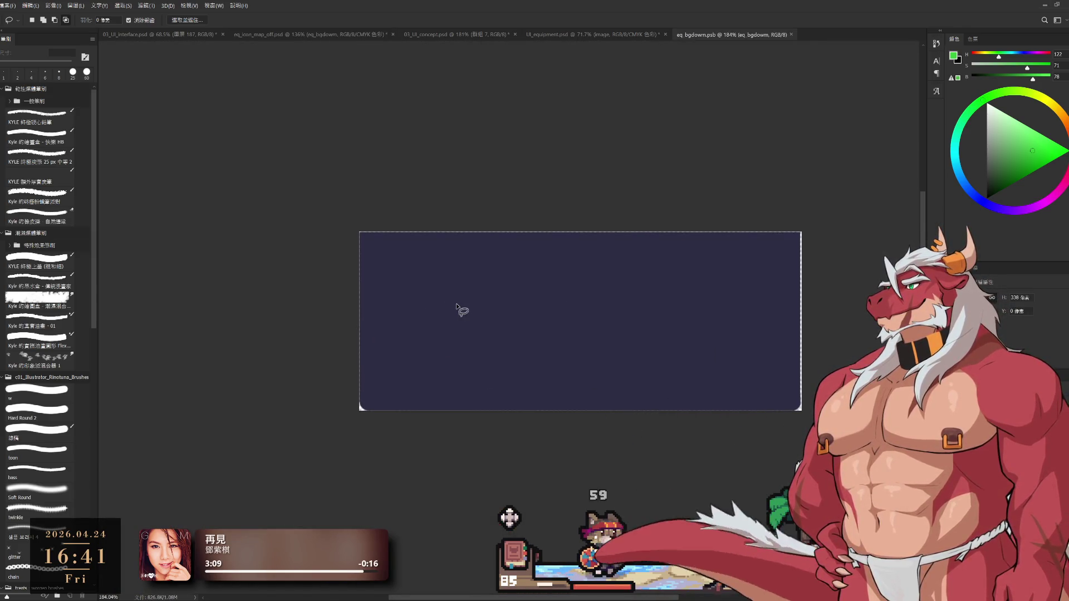
key(m)
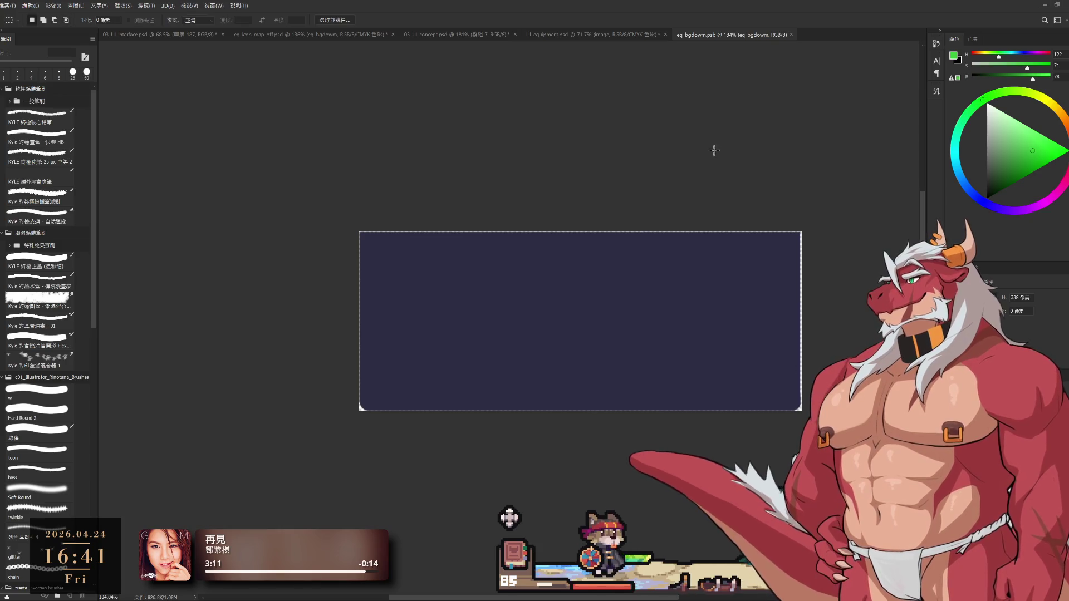
drag(731, 355, 730, 414)
drag(804, 415, 762, 189)
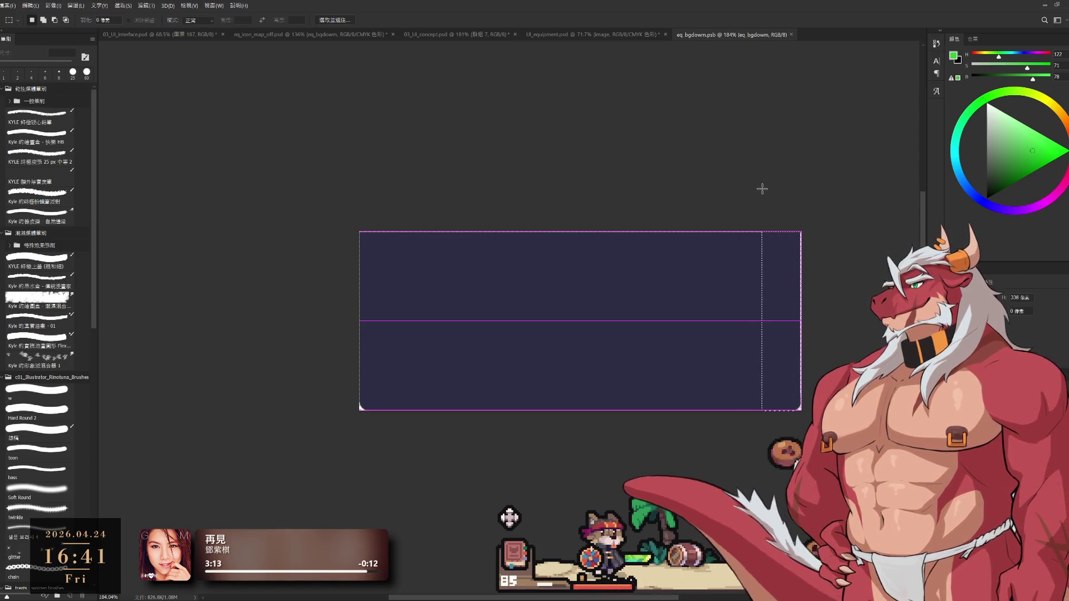
drag(779, 266, 776, 290)
drag(617, 223, 807, 417)
key(ctrl+shift+Left)
key(ctrl+shift+Down)
key(ctrl+shift+Up)
key(ctrl+shift+Up)
key(ctrl+shift+Up)
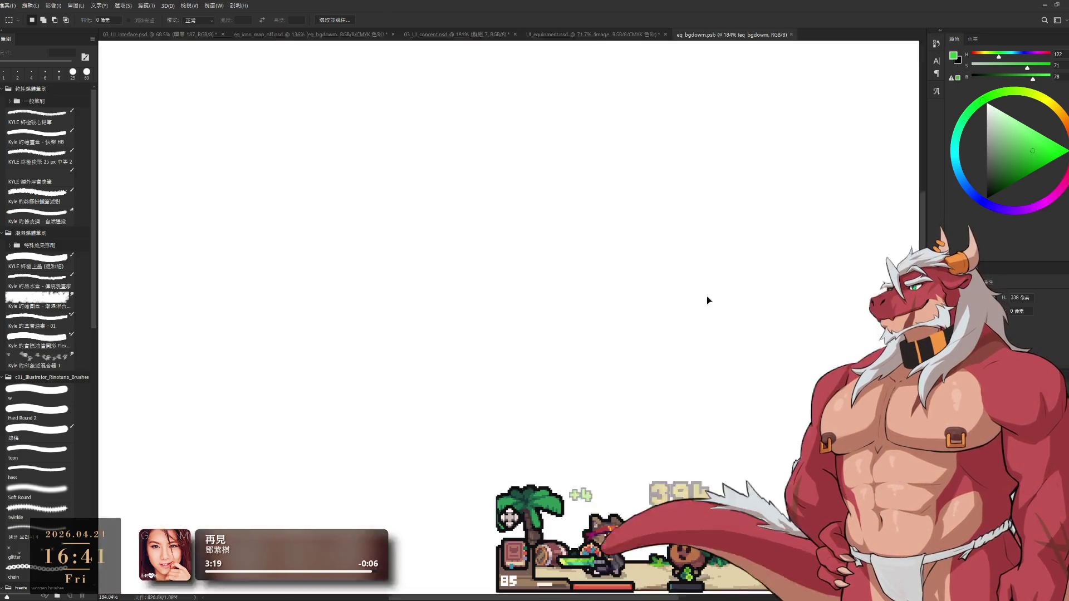
mouse_move(706, 298)
mouse_down()
mouse_move(548, 310)
mouse_move(749, 341)
mouse_move(672, 183)
mouse_move(740, 303)
mouse_move(584, 317)
mouse_move(658, 308)
mouse_up()
Reselect the panel's right portion, move it further left, and select a wide band across the panel.
drag(608, 184, 782, 423)
mouse_move(697, 334)
mouse_down()
mouse_move(644, 336)
mouse_move(614, 270)
mouse_up()
mouse_move(517, 195)
mouse_down()
mouse_move(700, 420)
mouse_move(726, 419)
mouse_up()
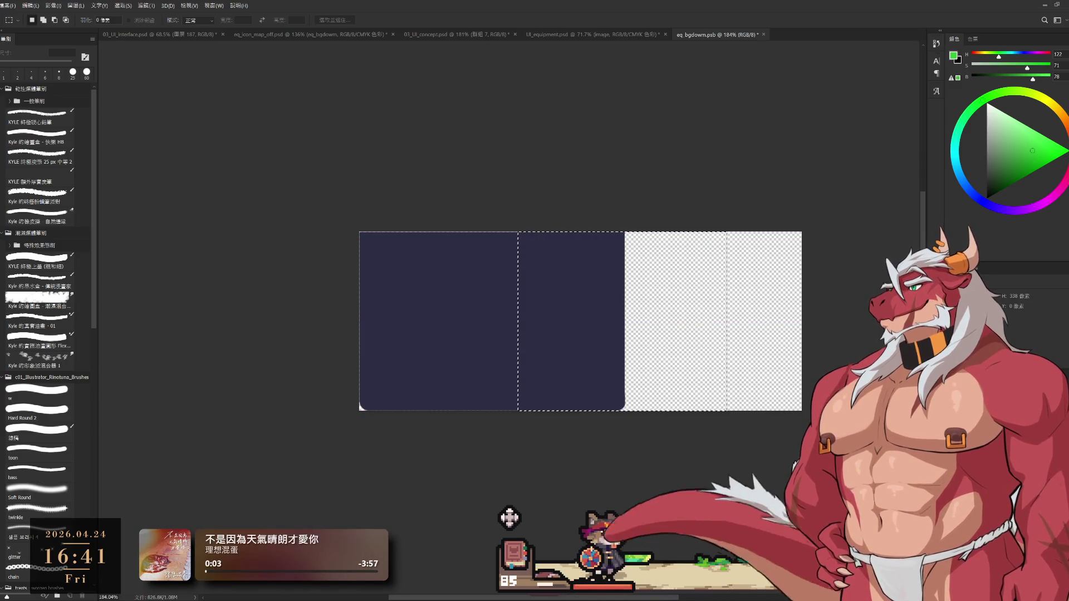
mouse_move(521, 241)
mouse_down()
mouse_move(646, 289)
mouse_move(636, 329)
mouse_move(549, 309)
mouse_up()
Narrow the panel further by moving its selected right portion left, then deselect.
drag(487, 175, 673, 445)
drag(530, 339, 492, 348)
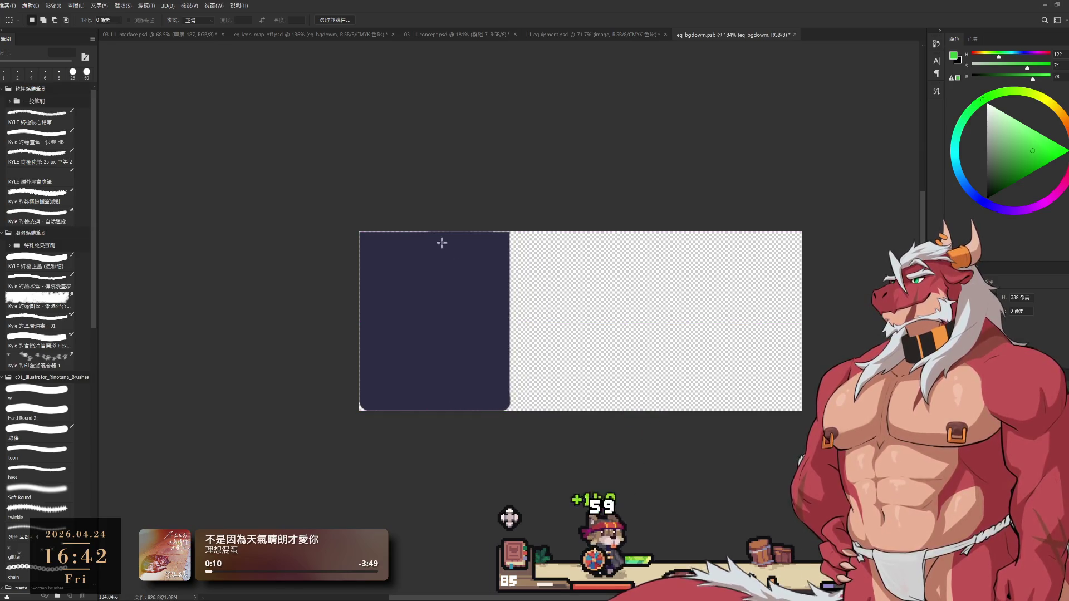
mouse_move(476, 237)
mouse_down()
mouse_move(513, 322)
mouse_move(436, 312)
mouse_move(398, 331)
mouse_move(434, 329)
mouse_up()
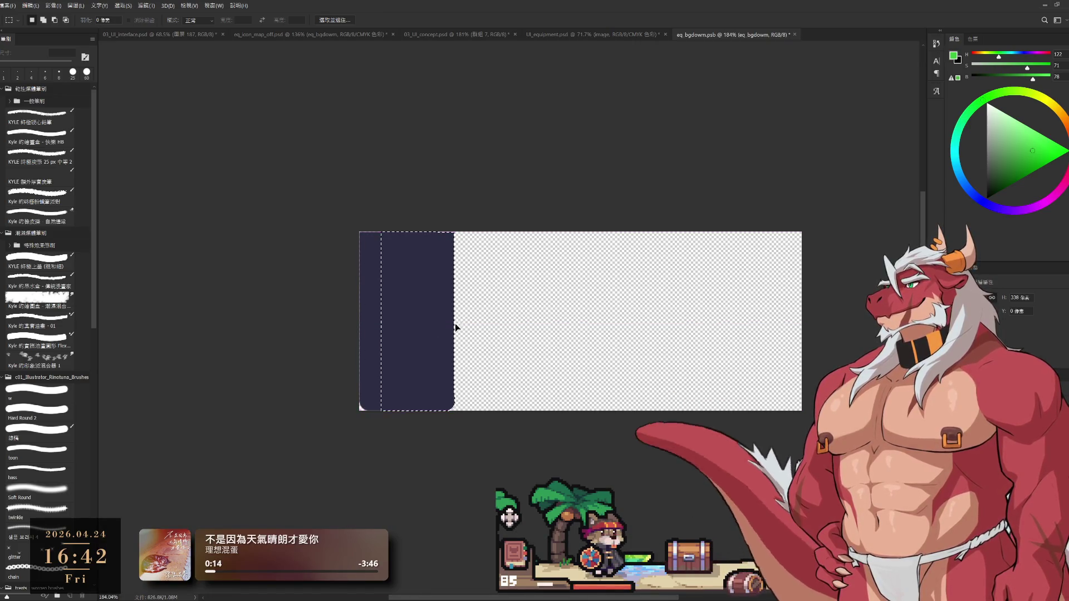
drag(379, 299, 426, 258)
drag(421, 167, 501, 478)
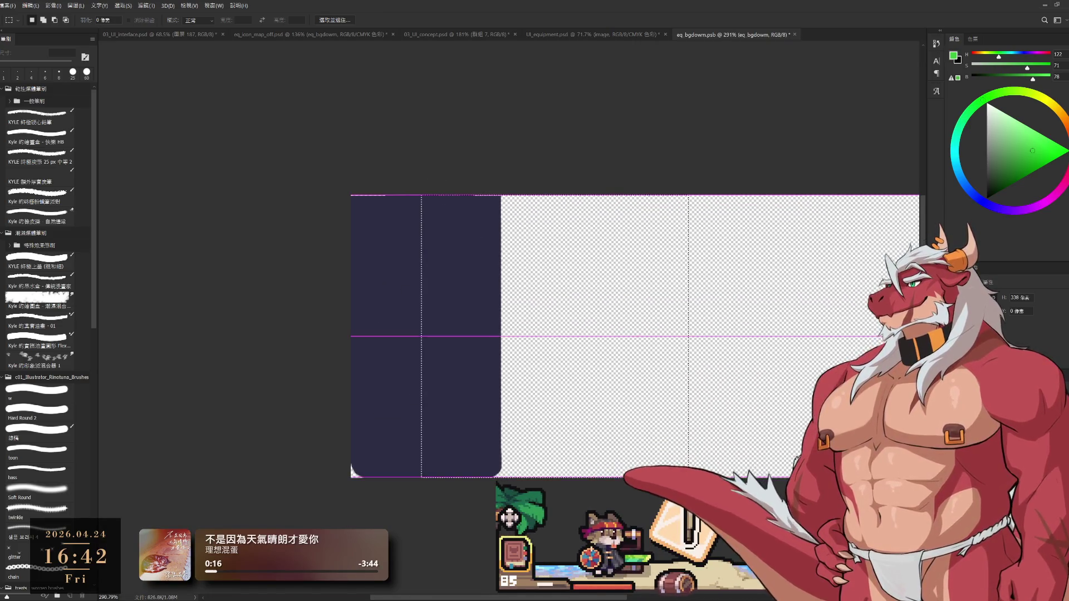
mouse_move(554, 435)
mouse_down()
mouse_move(521, 380)
mouse_move(506, 400)
mouse_move(463, 389)
mouse_move(478, 392)
mouse_up()
key(ctrl+d)
Select the thin strip along the panel's top edge and delete it.
drag(334, 201, 561, 171)
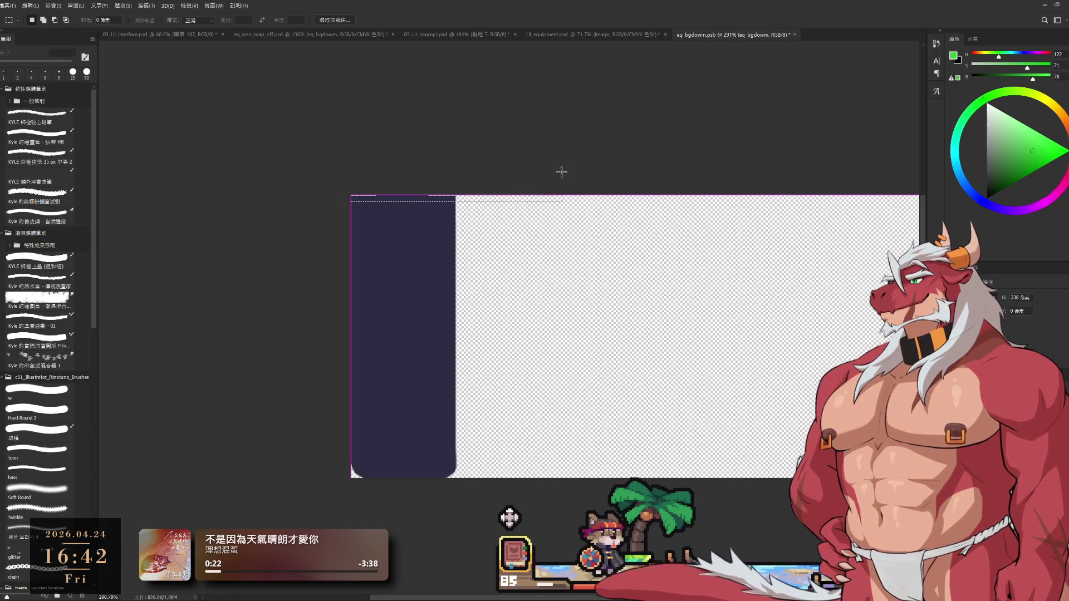
click(362, 185)
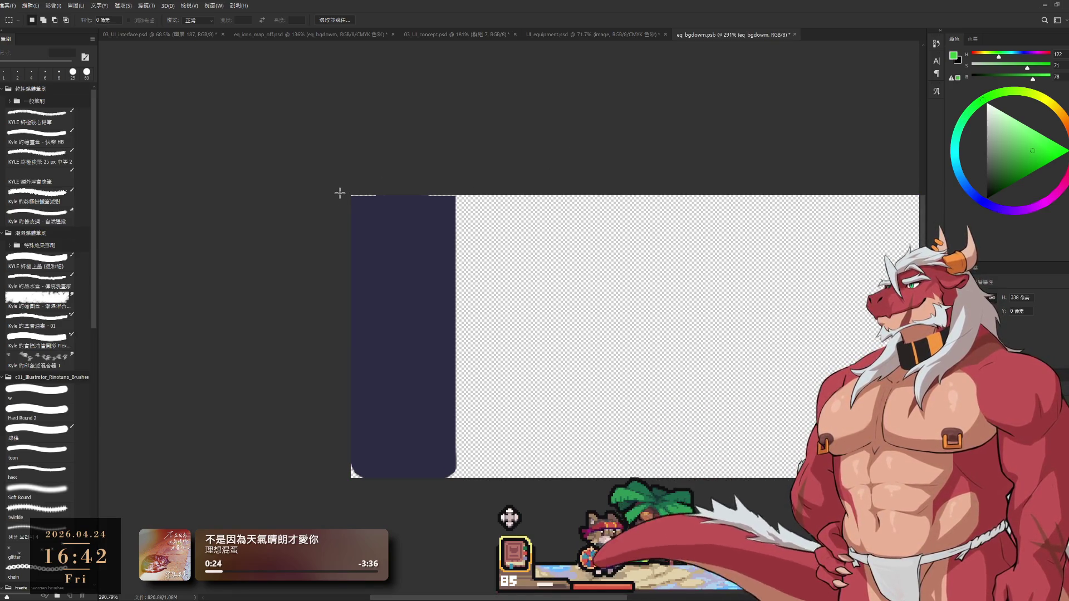
drag(340, 192, 491, 182)
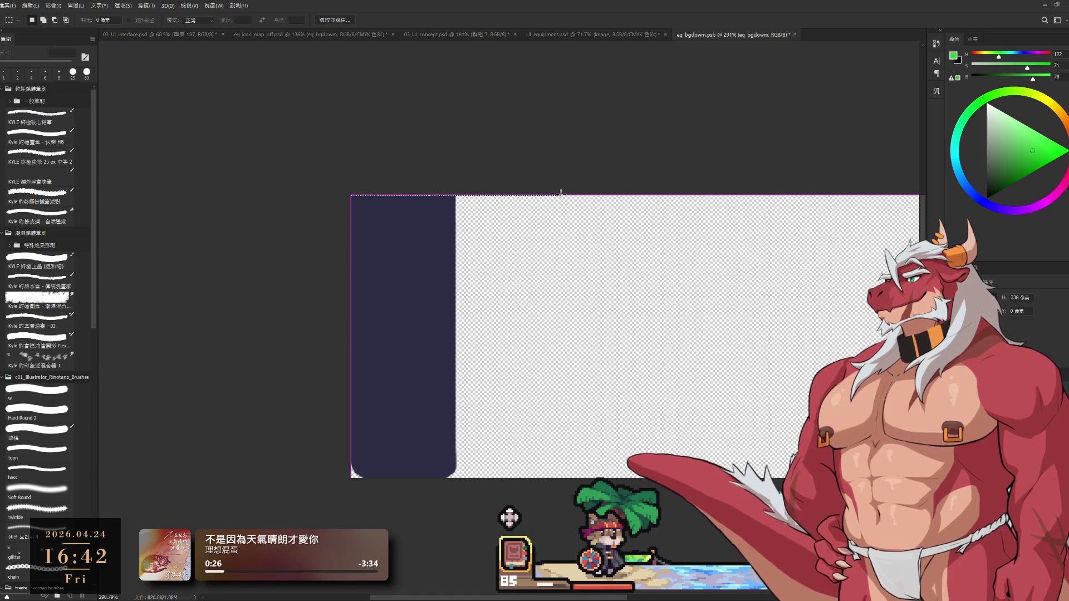
drag(560, 194, 561, 195)
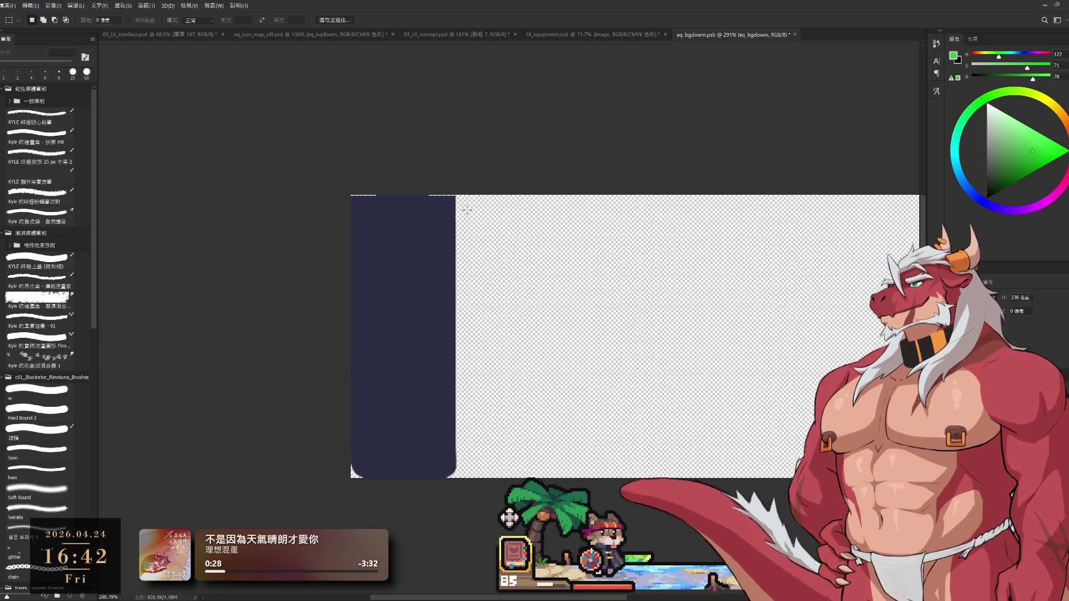
scroll(471, 212, up, 6)
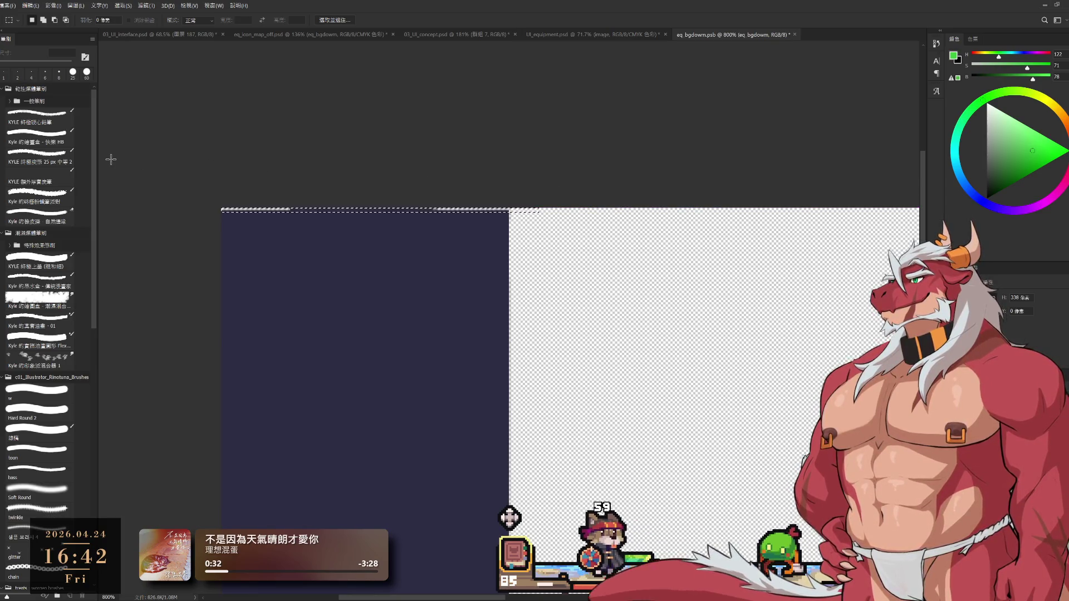
key(Delete)
Move the panel's upper part down toward the rounded bottom to shorten the tab.
scroll(478, 270, down, 5)
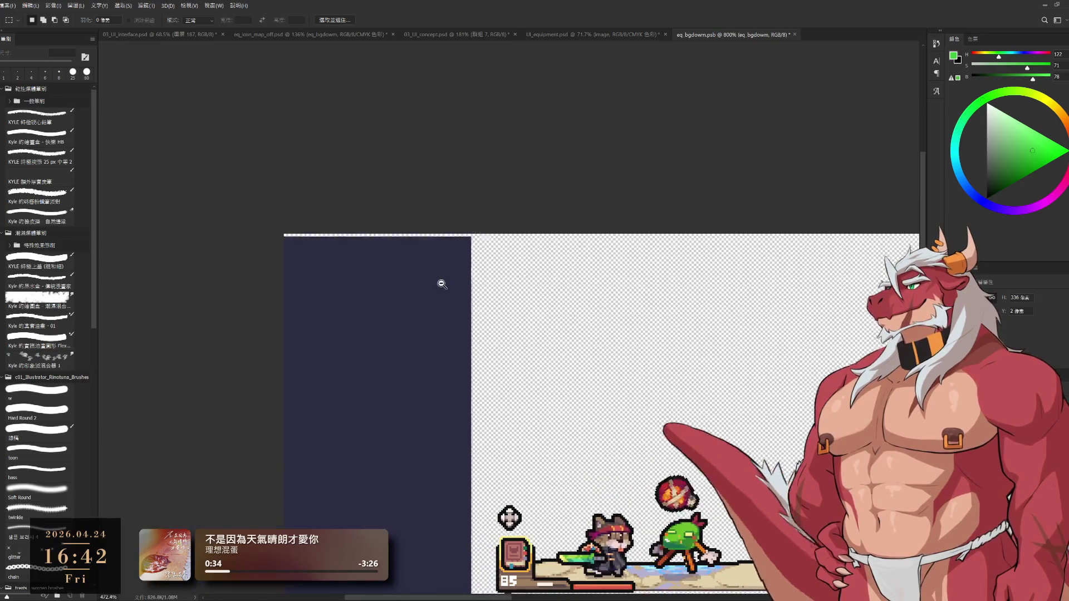
scroll(418, 285, up, 1)
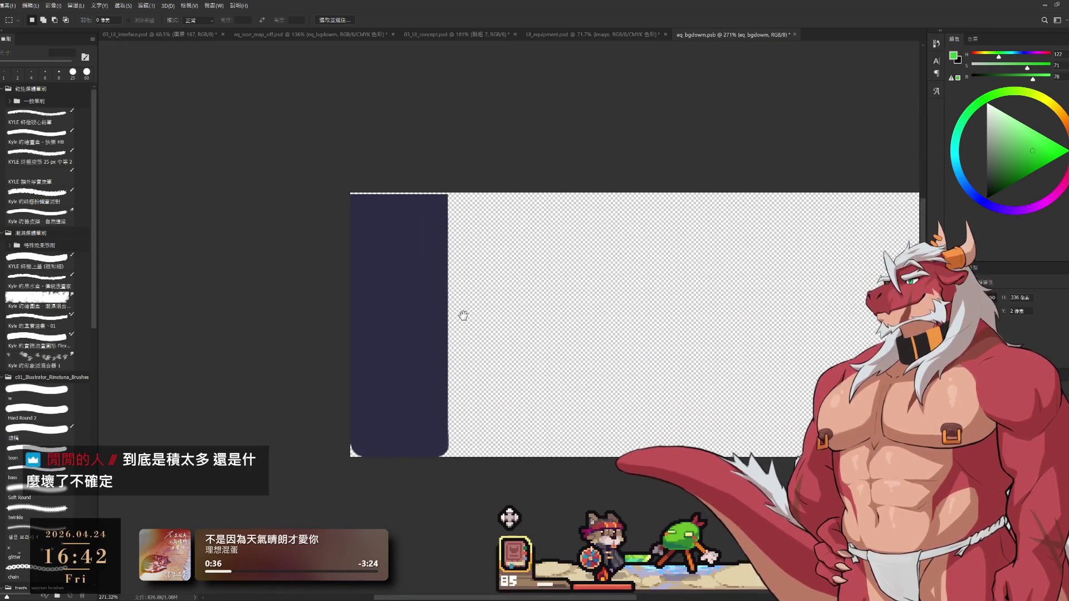
drag(504, 310, 496, 322)
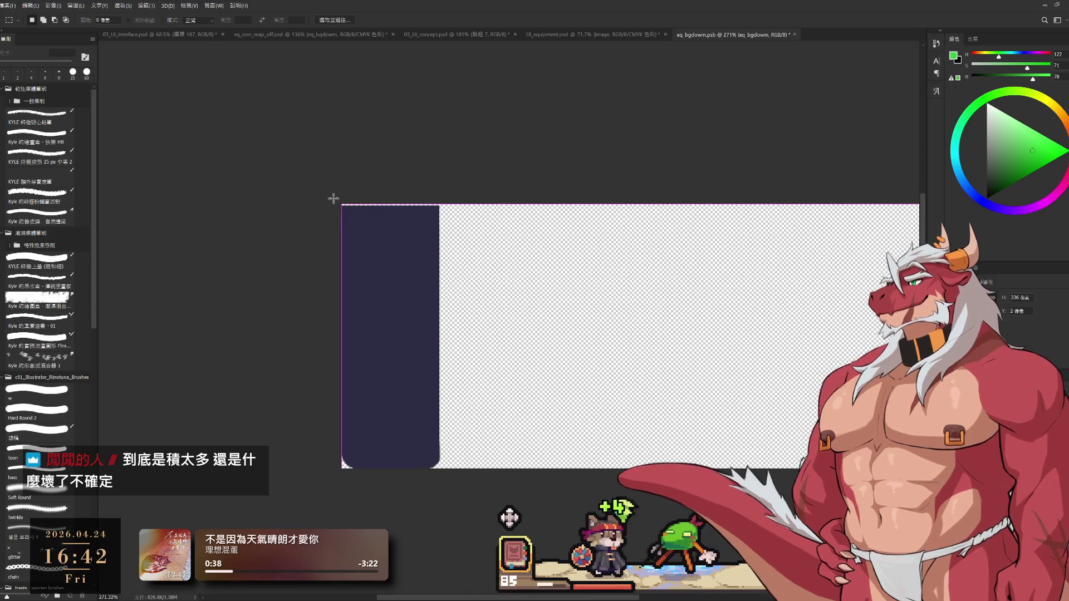
mouse_move(384, 282)
mouse_down()
mouse_move(389, 368)
mouse_move(405, 399)
mouse_up()
click(539, 296)
Select the dark tab's upper portion and move it down to shorten the tab.
key(ctrl+d)
scroll(385, 402, up, 2)
mouse_move(300, 334)
mouse_down()
mouse_move(570, 441)
mouse_move(466, 445)
mouse_up()
drag(419, 380, 424, 395)
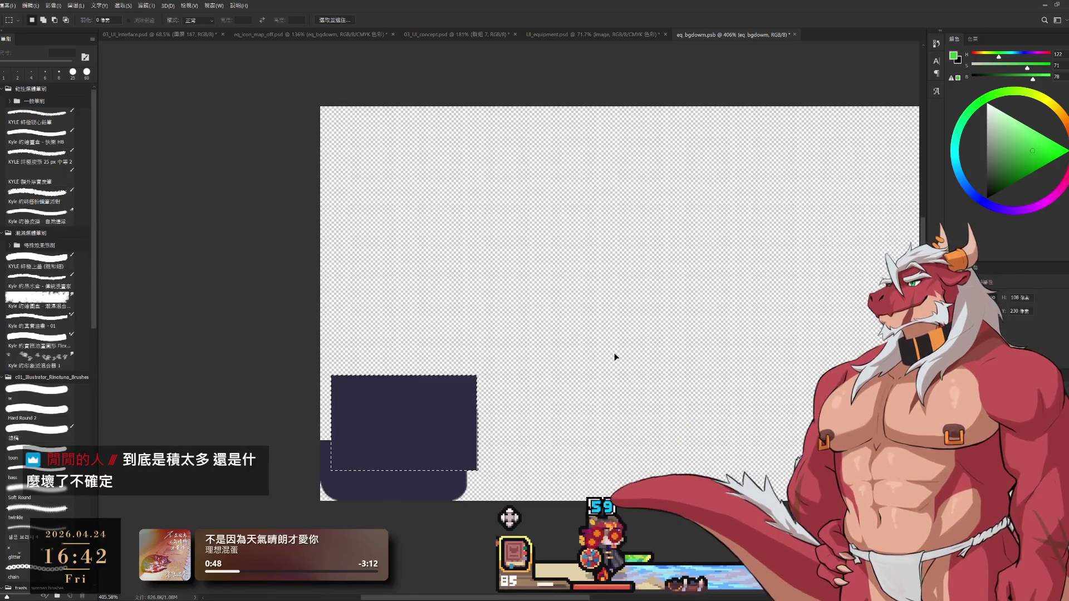
drag(571, 440, 320, 302)
drag(554, 400, 320, 298)
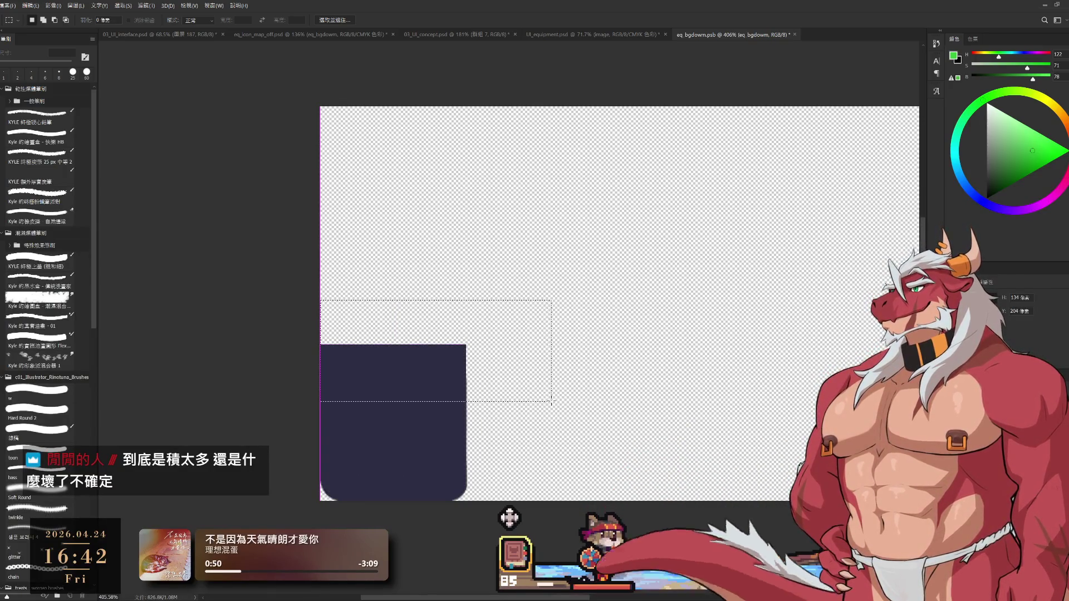
drag(409, 368, 416, 408)
drag(276, 359, 541, 436)
drag(408, 410, 408, 426)
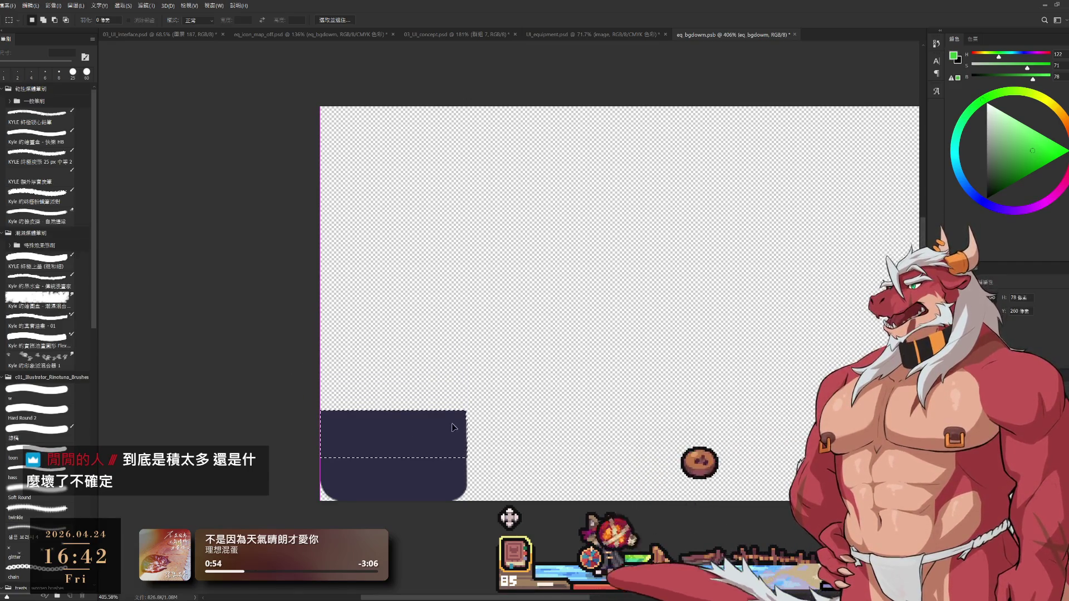
Move the tab's right part left to narrow it, then lower its top part again.
mouse_move(557, 447)
mouse_down()
mouse_move(395, 353)
mouse_move(679, 501)
mouse_up()
mouse_move(518, 459)
mouse_down()
mouse_move(478, 472)
mouse_move(462, 459)
mouse_move(601, 420)
mouse_up()
key(ctrl+d)
drag(436, 358, 657, 434)
drag(575, 393, 575, 416)
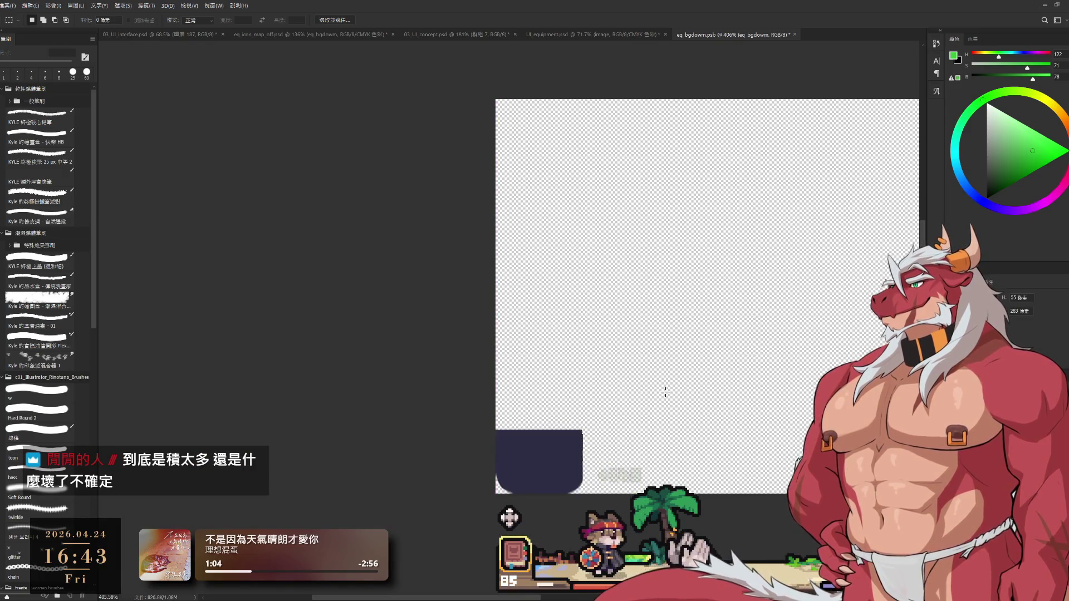
scroll(651, 390, down, 3)
scroll(609, 426, up, 4)
Select and delete the thin leftover sliver on the tab's right side.
key(l)
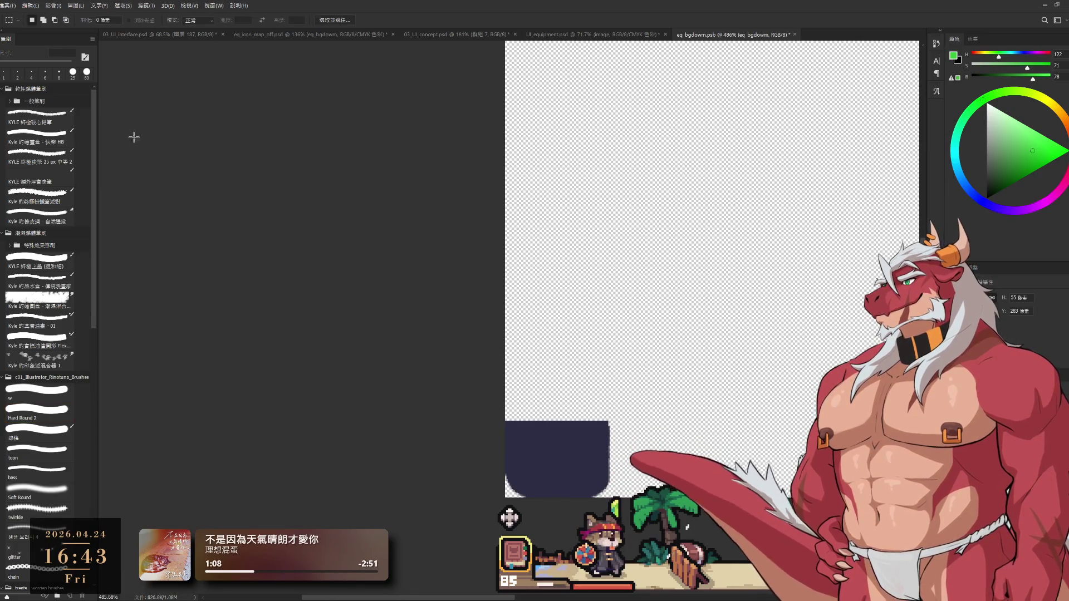
key(m)
mouse_move(612, 421)
mouse_down()
mouse_move(690, 465)
mouse_move(705, 506)
mouse_move(703, 498)
mouse_up()
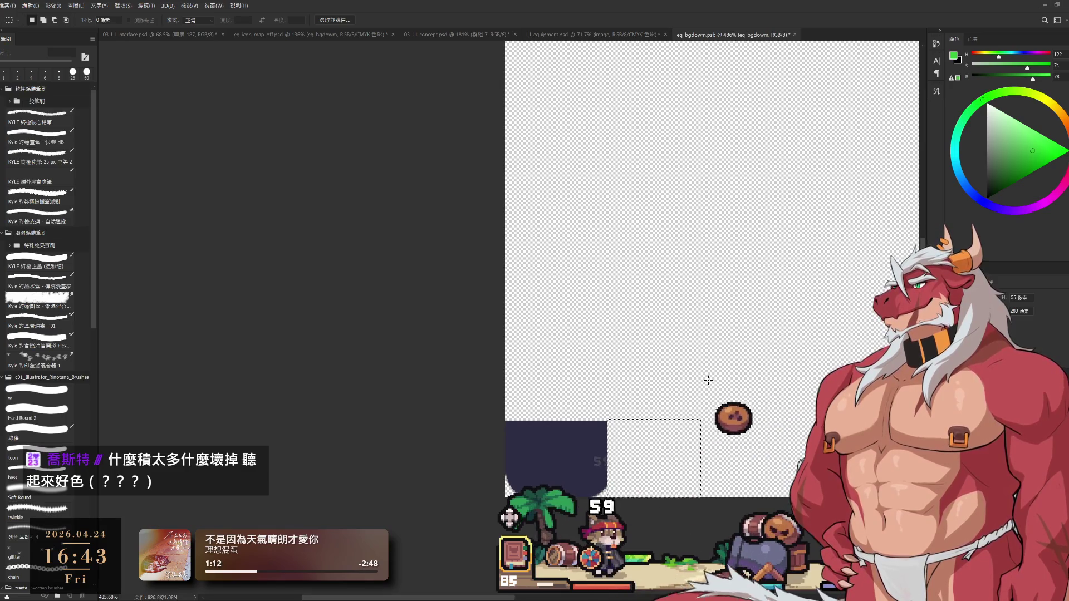
scroll(718, 389, up, 3)
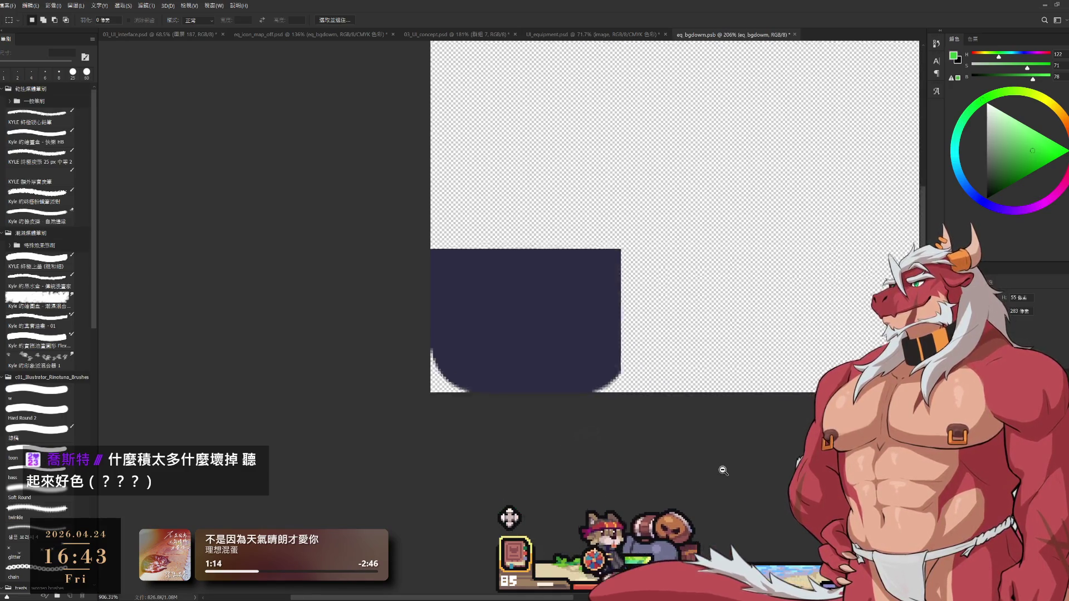
key(ctrl+d)
scroll(602, 424, down, 3)
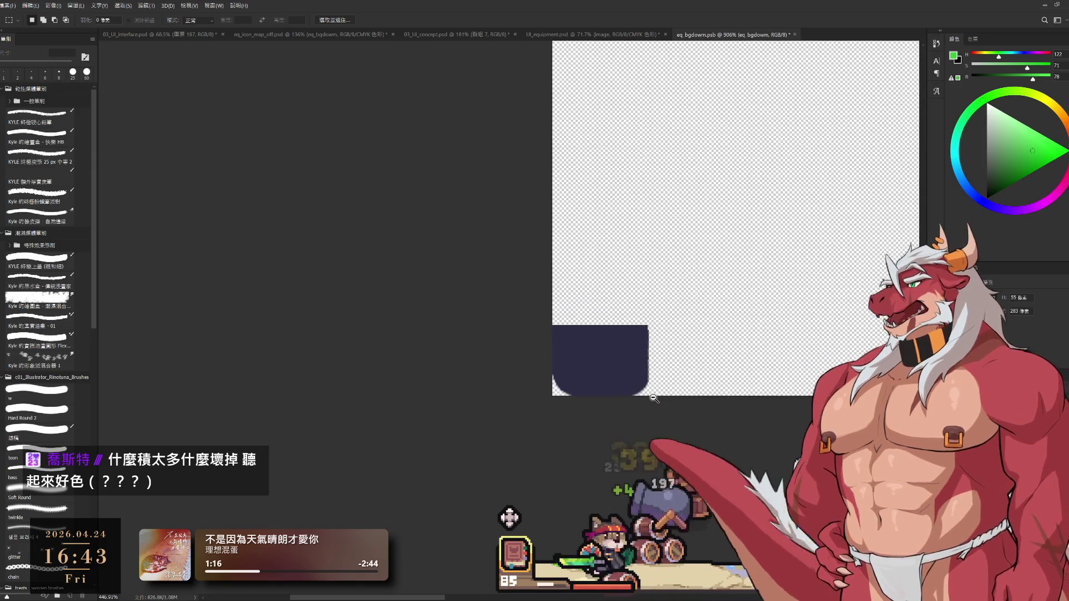
scroll(602, 425, down, 1)
scroll(573, 429, up, 3)
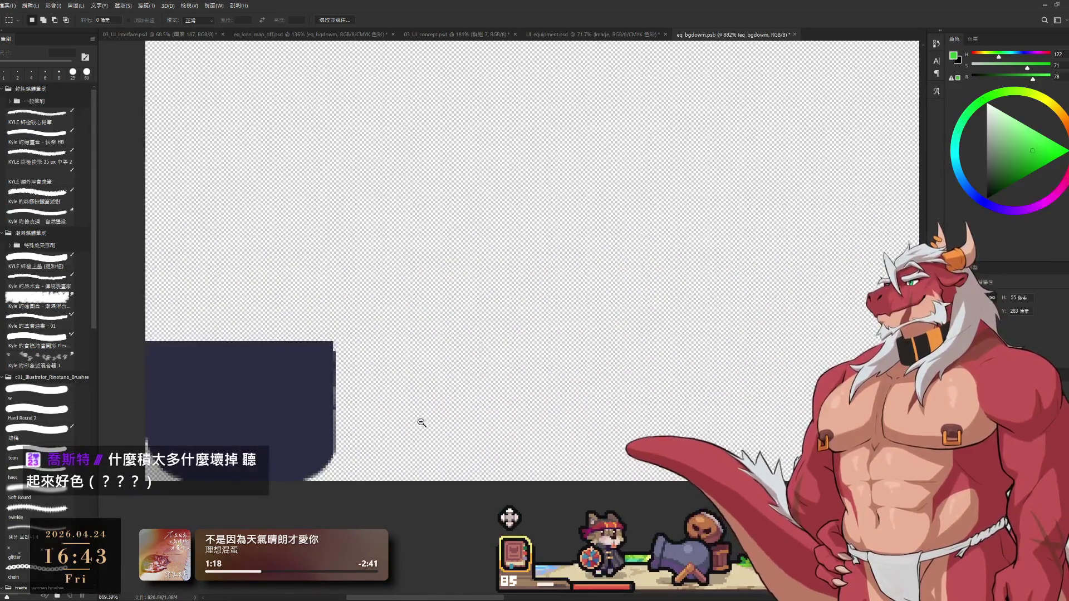
scroll(403, 422, down, 2)
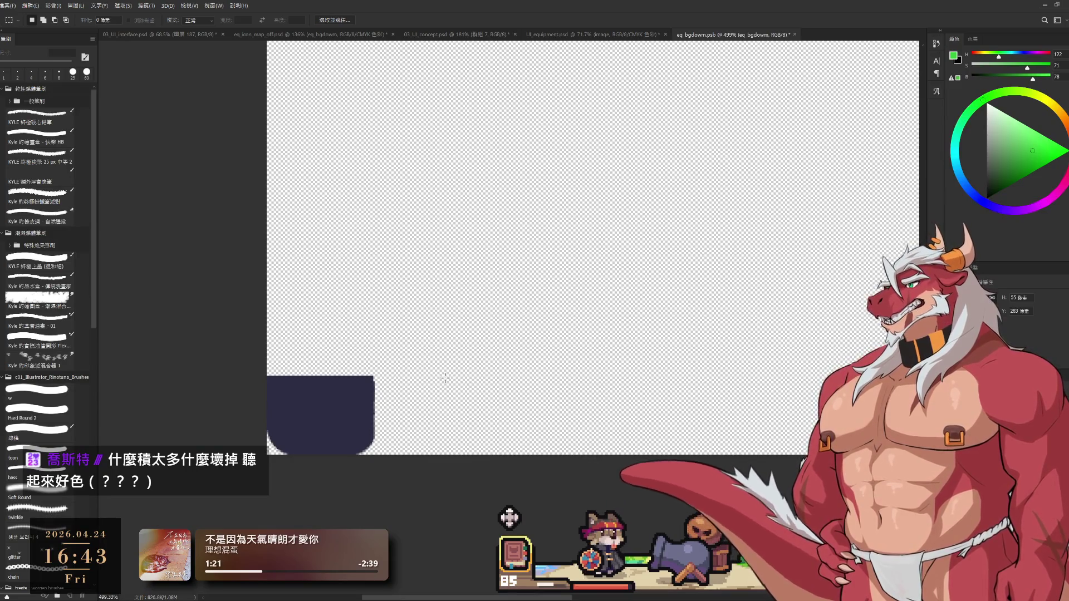
drag(368, 334, 508, 454)
key(Delete)
key(ctrl+d)
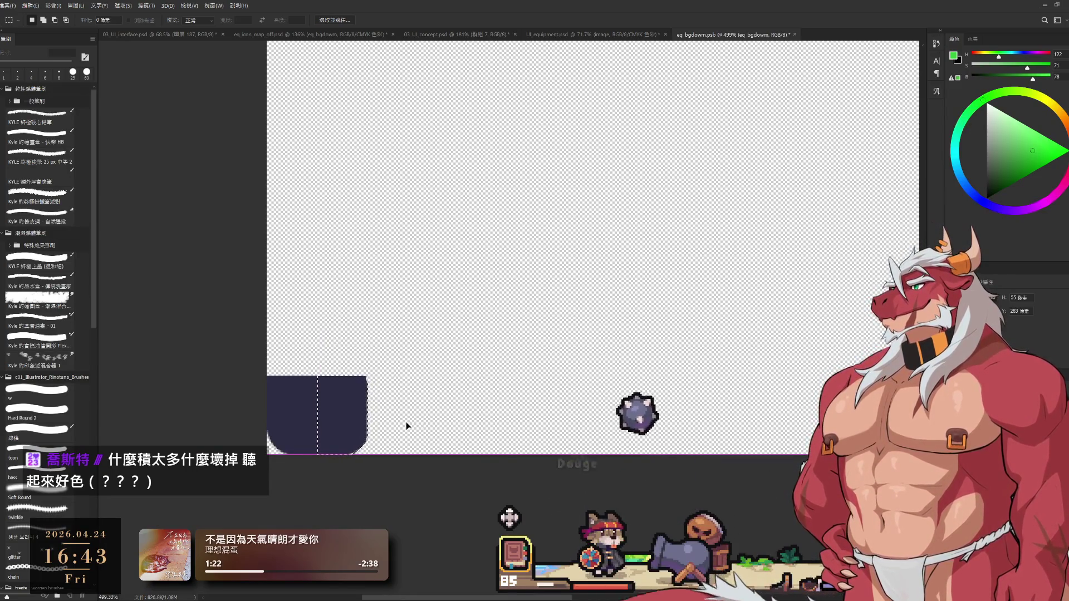
Stretch the tab's top edge slightly upward with Free Transform and commit it.
drag(245, 400, 506, 297)
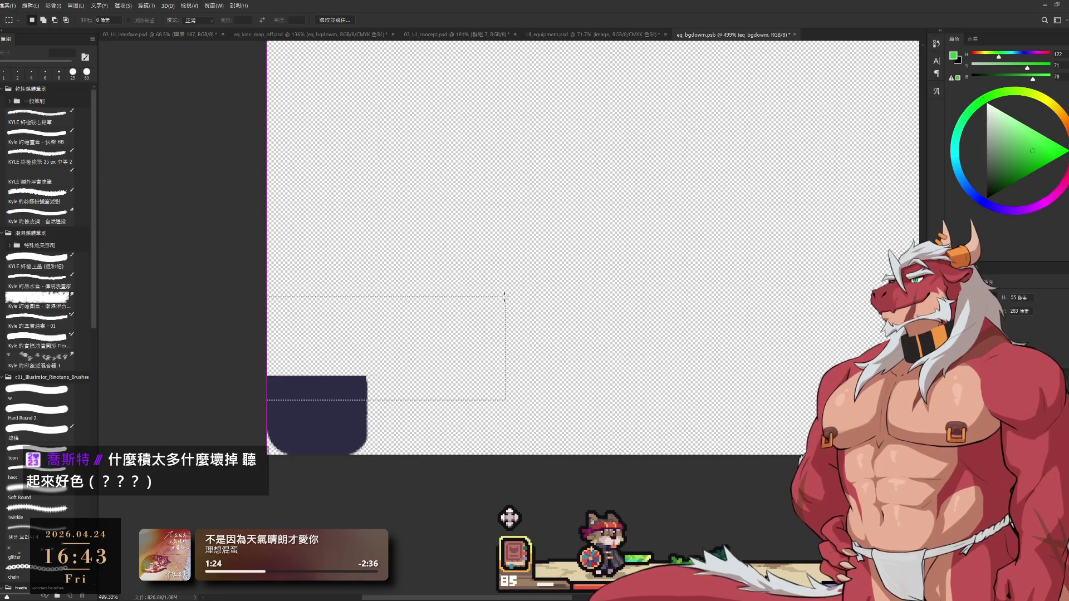
key(ctrl+t)
drag(359, 297, 369, 258)
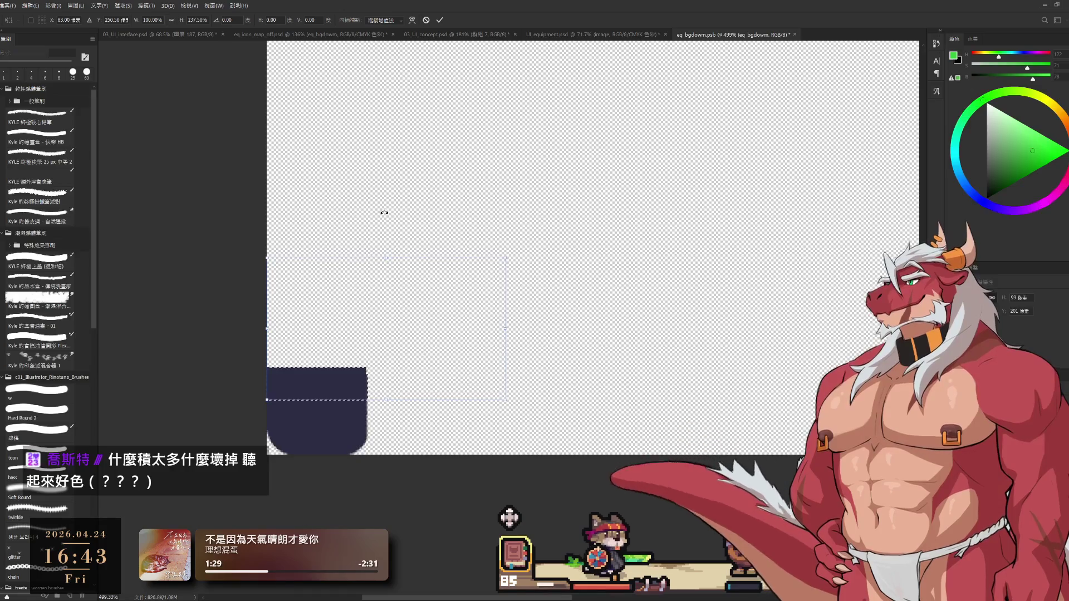
click(440, 21)
scroll(534, 338, down, 3)
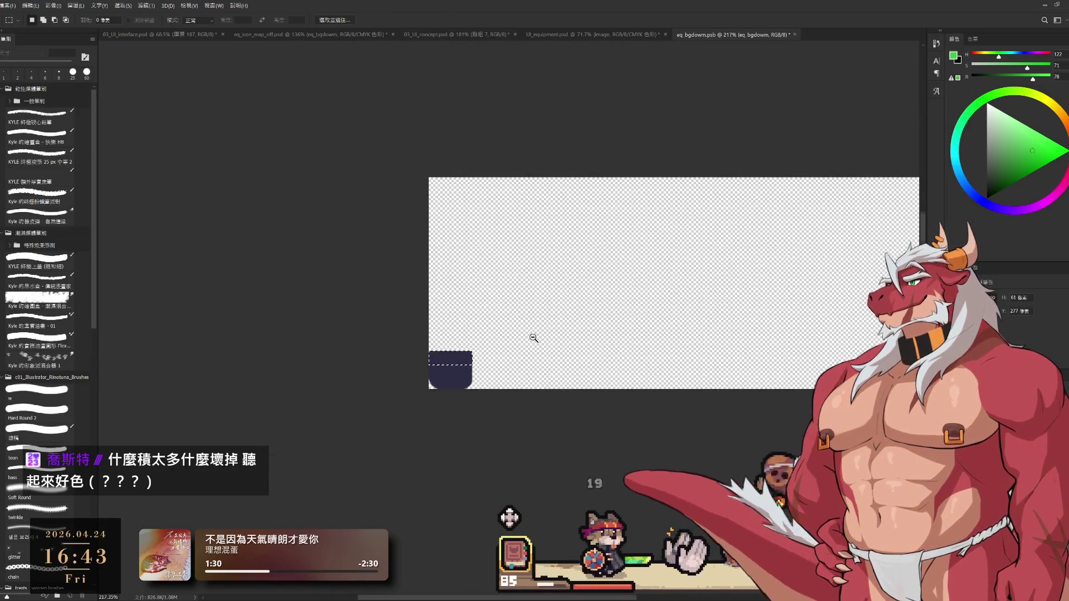
drag(710, 323, 612, 365)
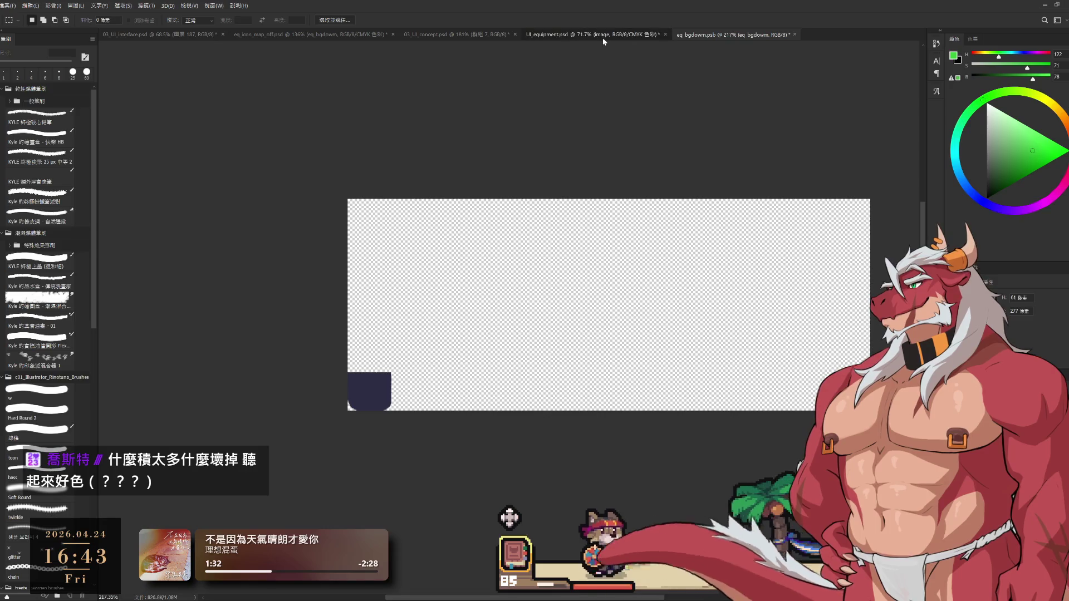
Reorder the document tabs, moving 03_UI_concept earlier and eq_icon_map_off and eq bgdown.psb toward the end.
click(584, 34)
click(422, 34)
drag(421, 34, 342, 31)
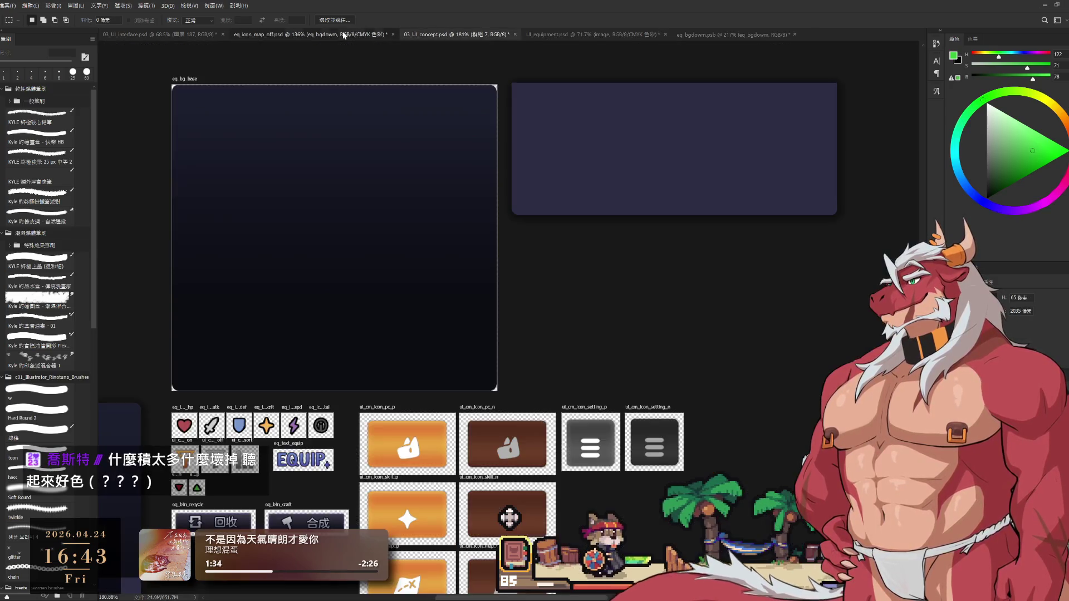
click(489, 34)
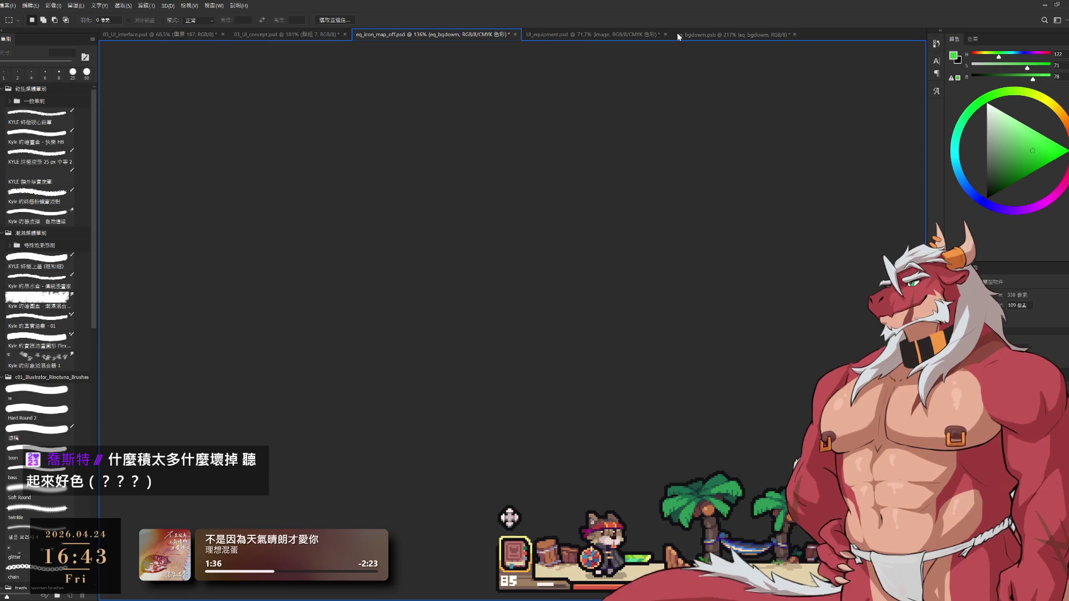
drag(662, 36, 657, 35)
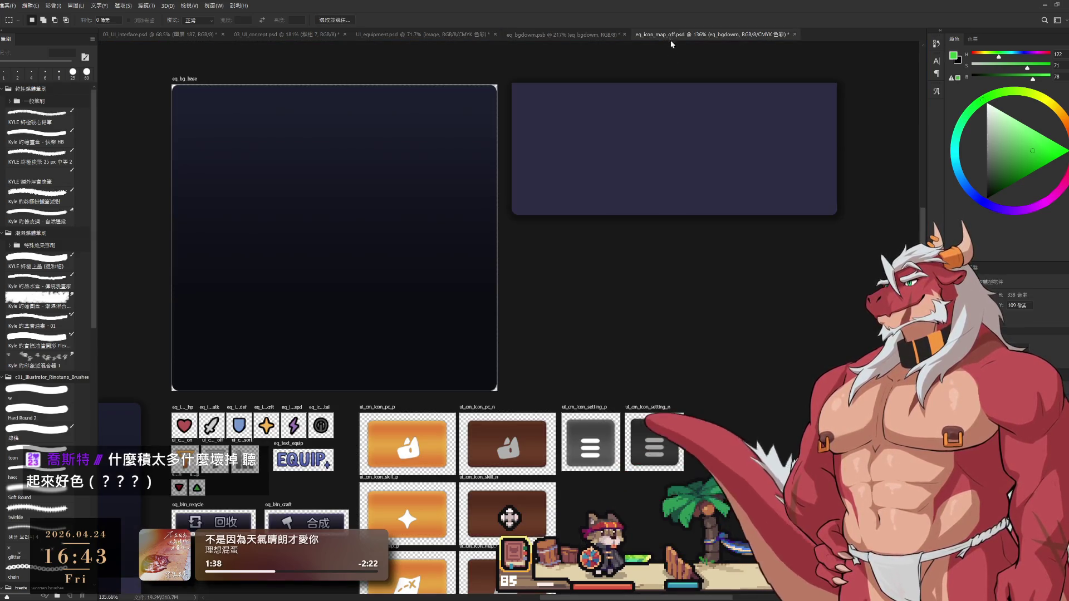
drag(569, 35, 874, 37)
drag(608, 141, 582, 139)
click(727, 35)
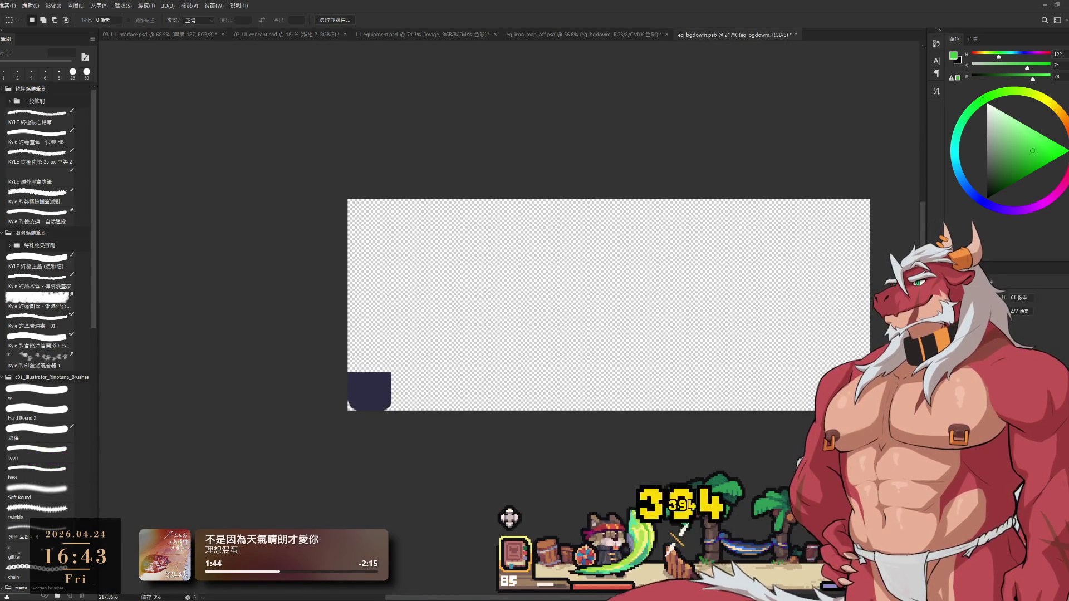
click(569, 35)
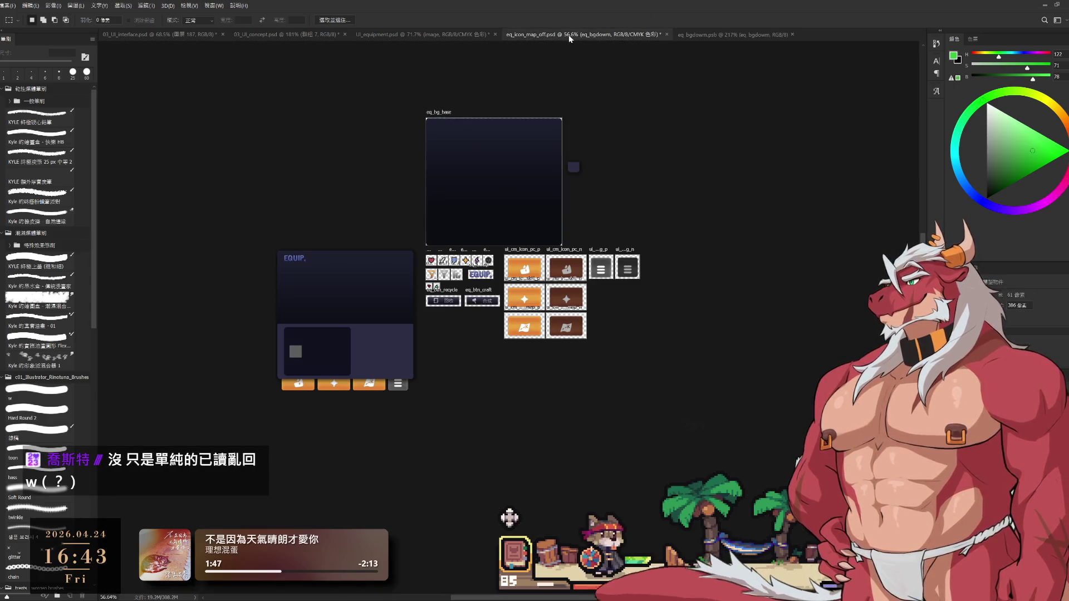
Place the small dark tab piece on the eq_icon_map_off sheet and fine-tune its position lower.
scroll(596, 162, up, 5)
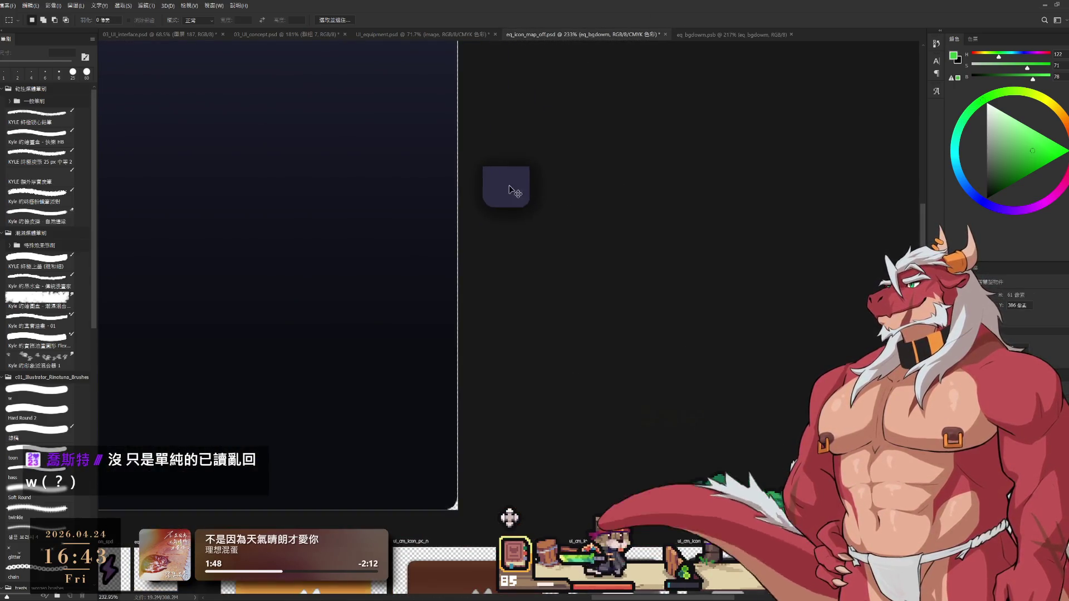
drag(519, 190, 647, 183)
scroll(651, 225, down, 2)
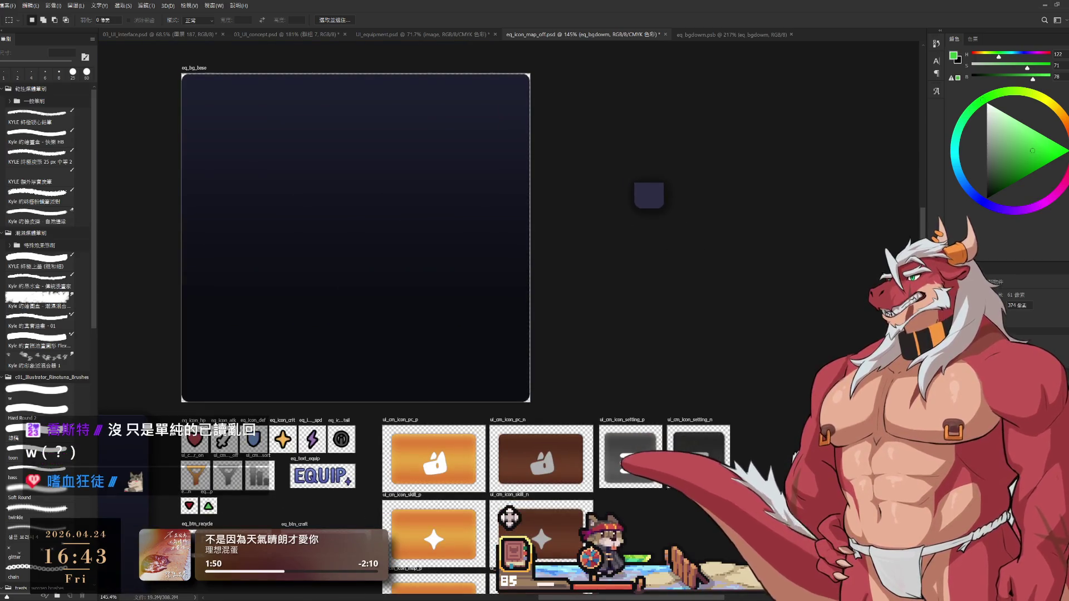
drag(662, 206, 658, 260)
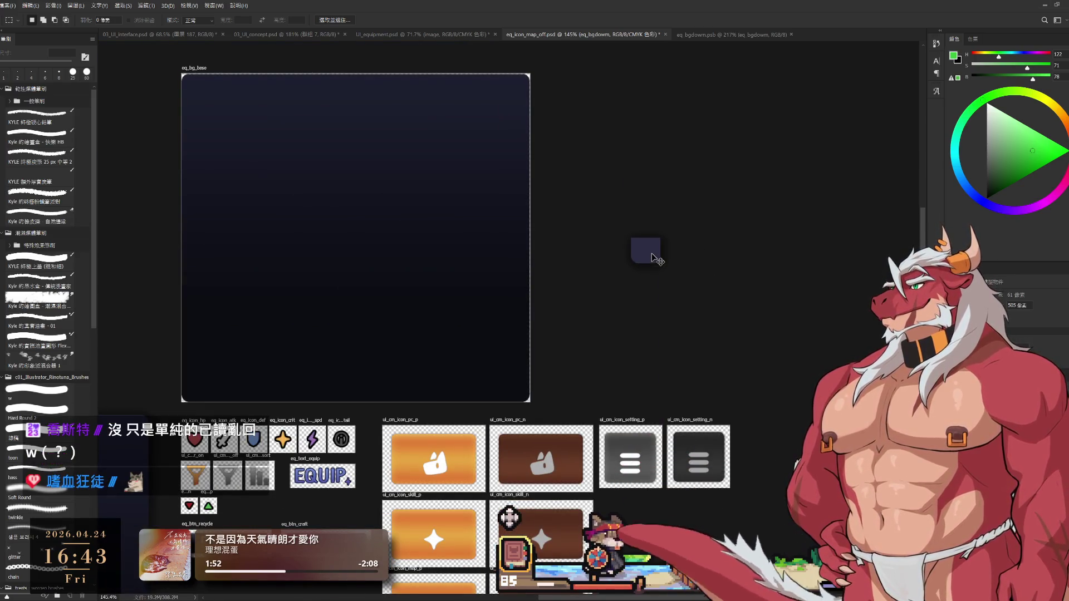
click(689, 34)
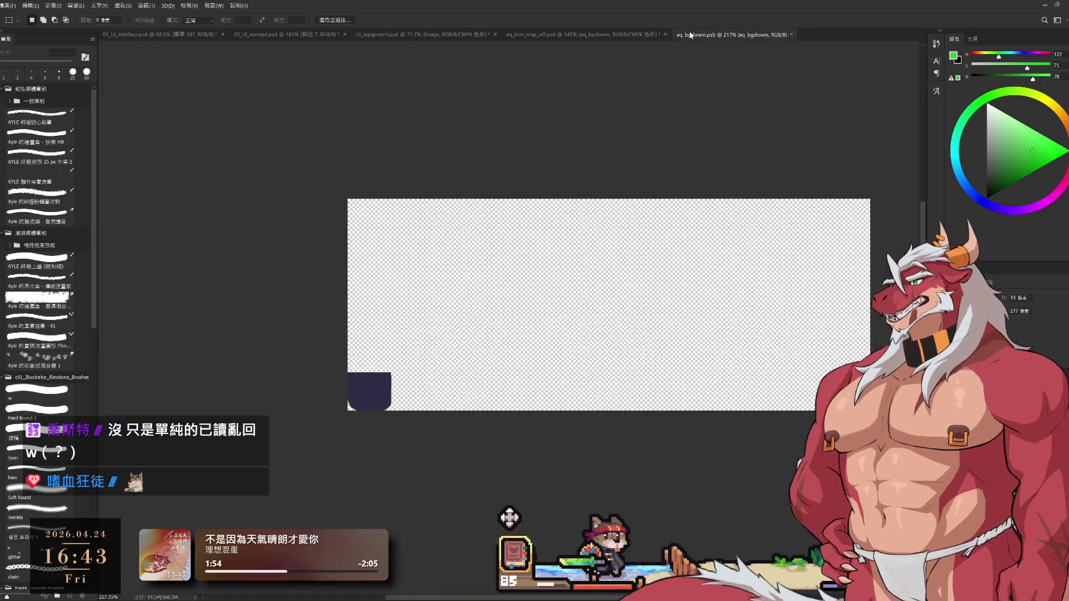
click(549, 34)
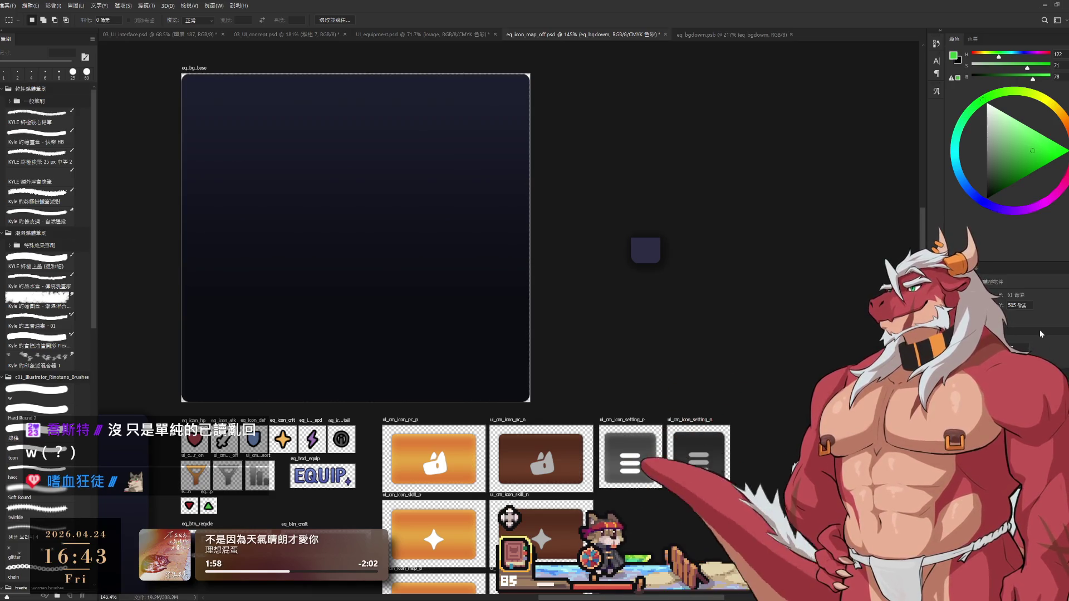
mouse_move(657, 211)
mouse_down()
mouse_move(640, 227)
mouse_move(678, 241)
mouse_move(665, 275)
mouse_move(699, 305)
mouse_move(687, 310)
mouse_move(670, 284)
mouse_up()
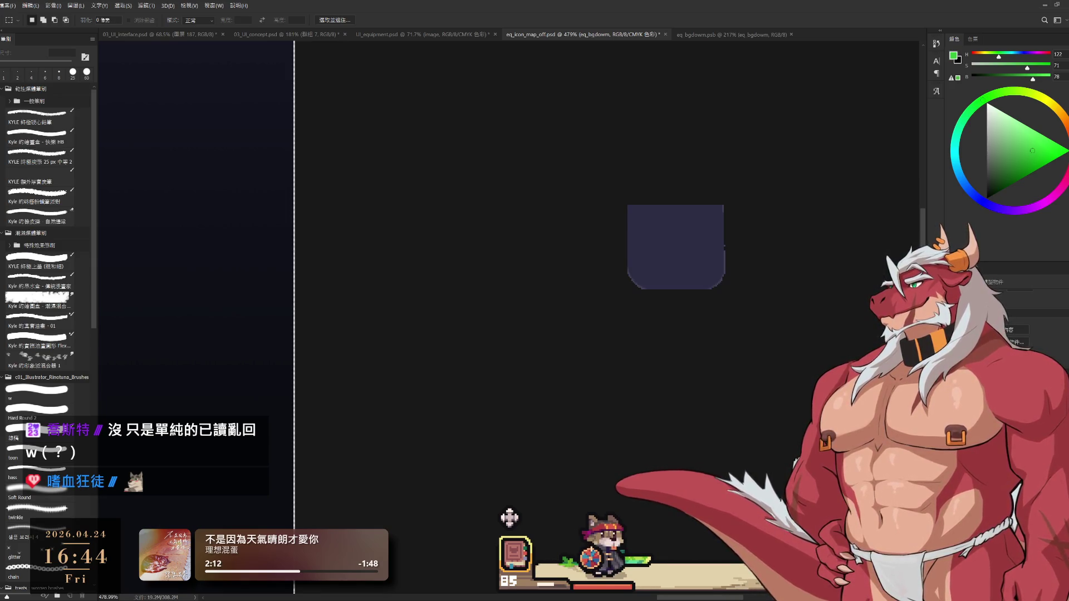
click(704, 34)
In eq_bgdown.psb, sample the tab's dark navy as foreground colour for drawing a rounded rectangle.
scroll(412, 400, up, 5)
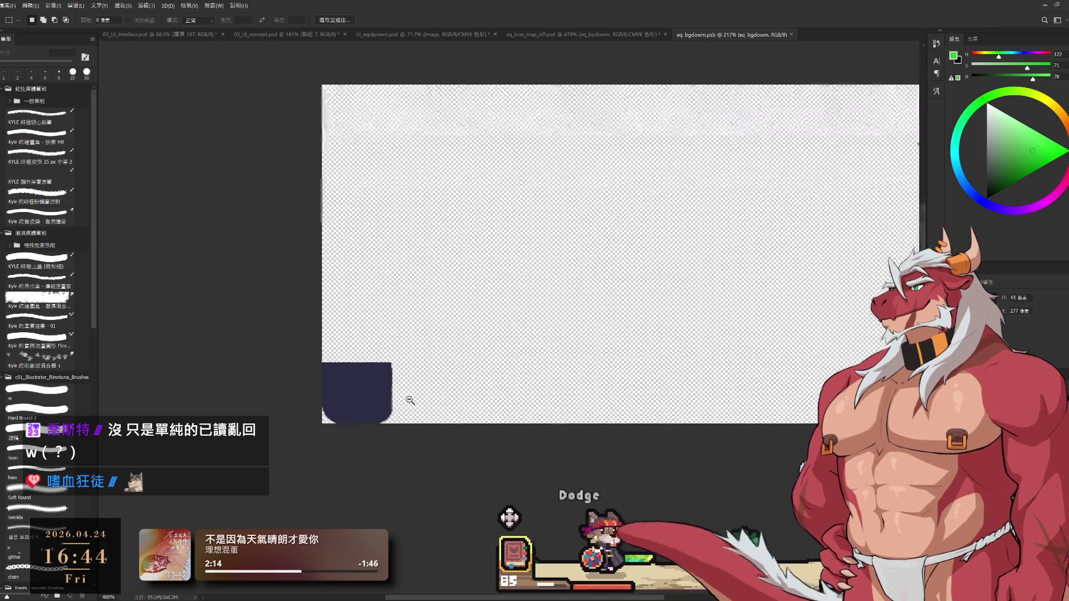
key(b)
alt+click(632, 363)
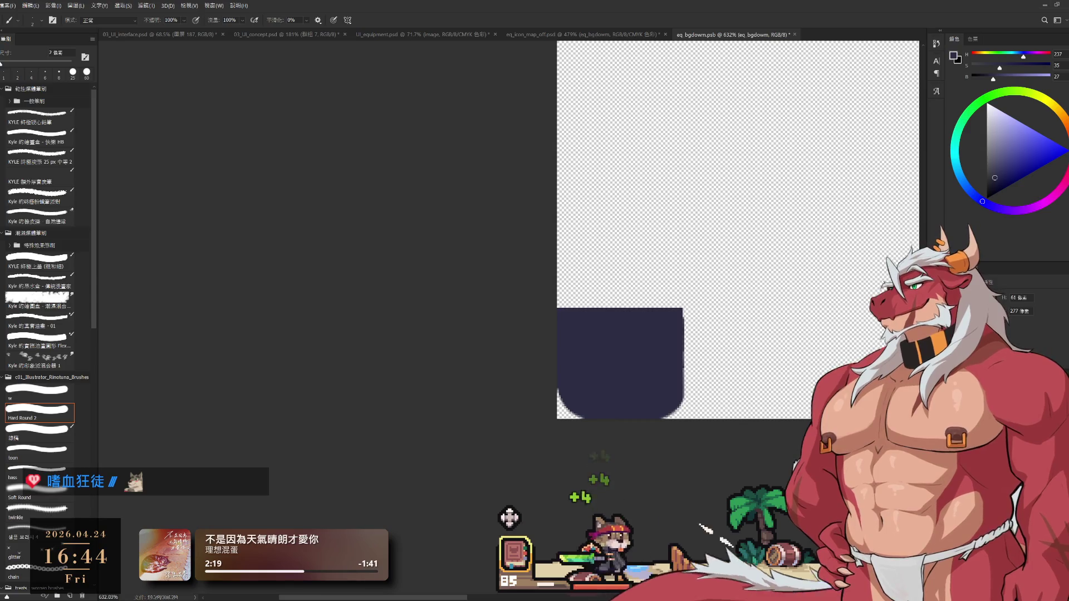
key(l)
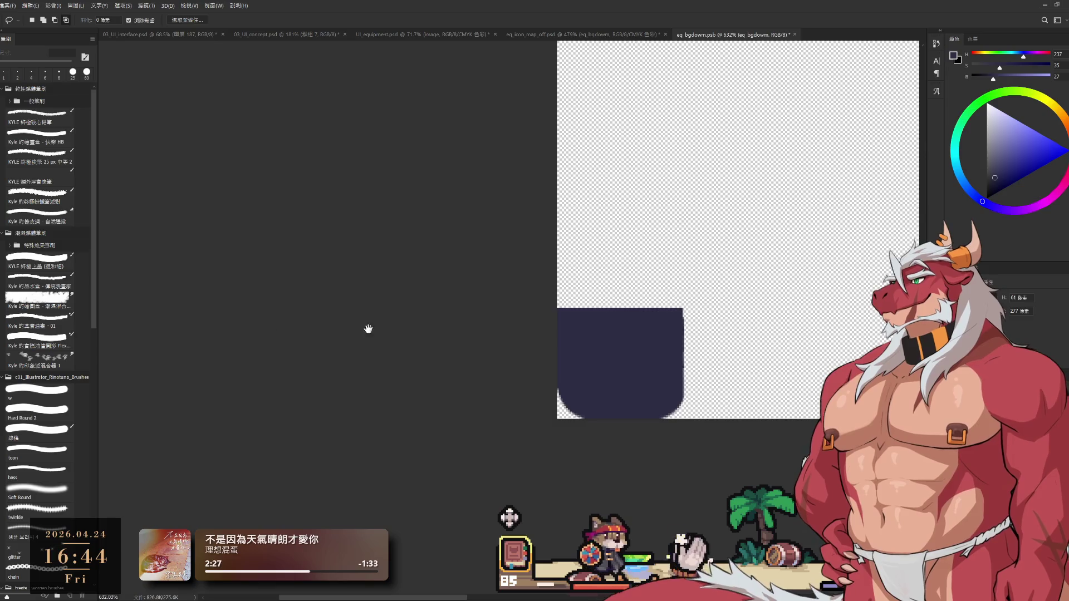
drag(296, 324, 557, 333)
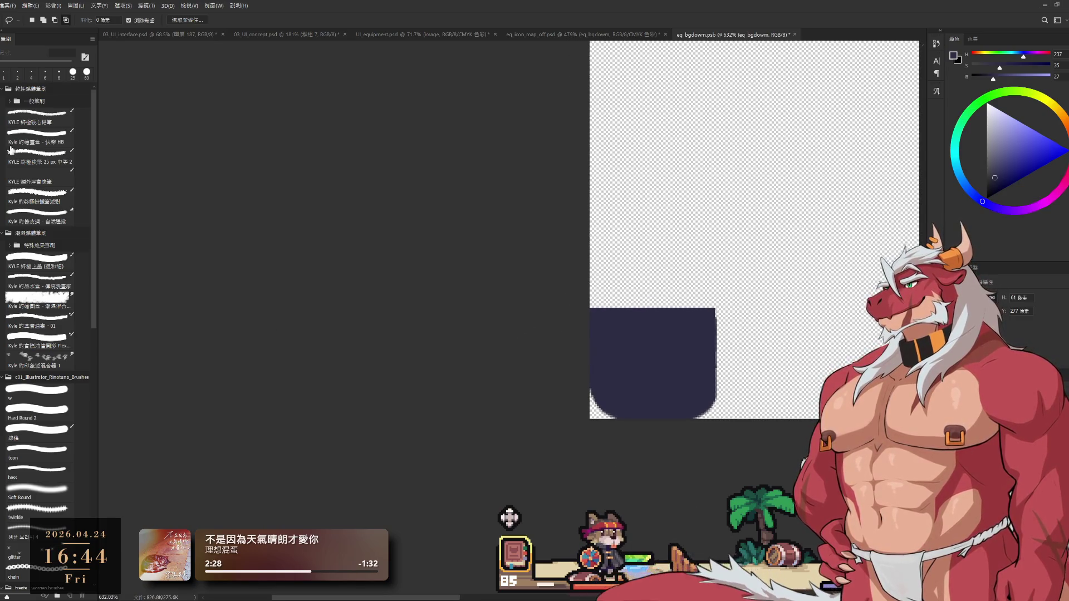
key(u)
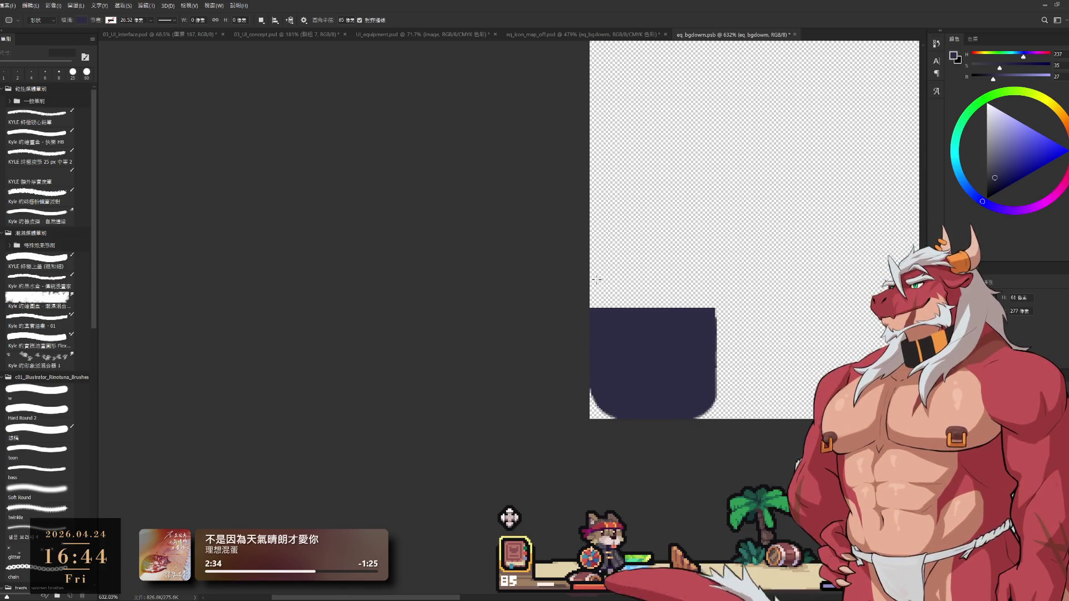
Draw a dark navy rounded rectangle over the old tab, undoing and redoing shape changes.
mouse_move(589, 270)
mouse_down()
mouse_move(673, 382)
mouse_move(725, 422)
mouse_move(715, 415)
mouse_up()
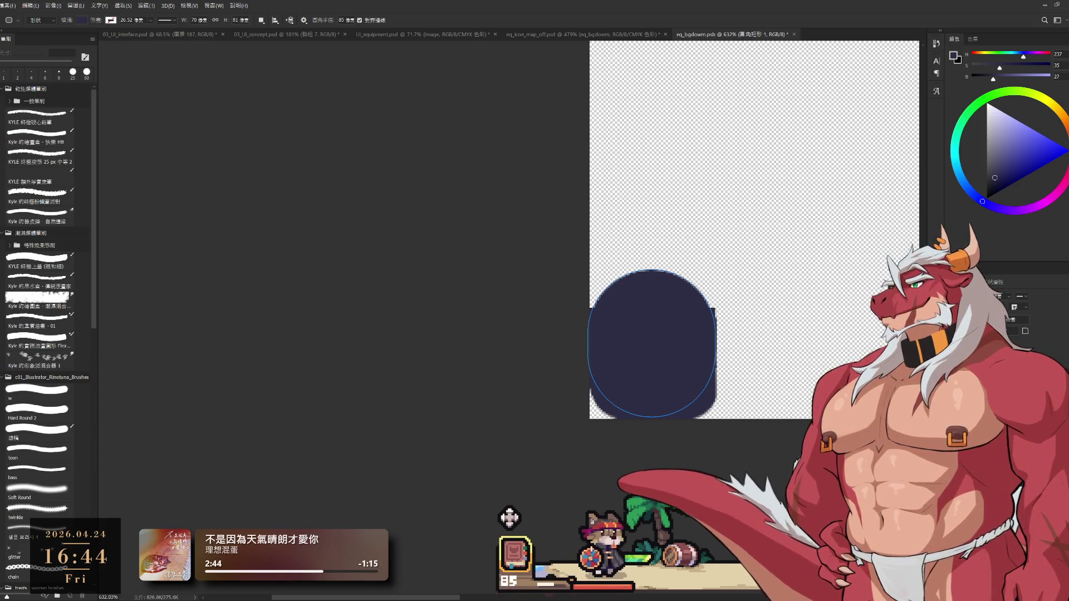
key(ctrl+z)
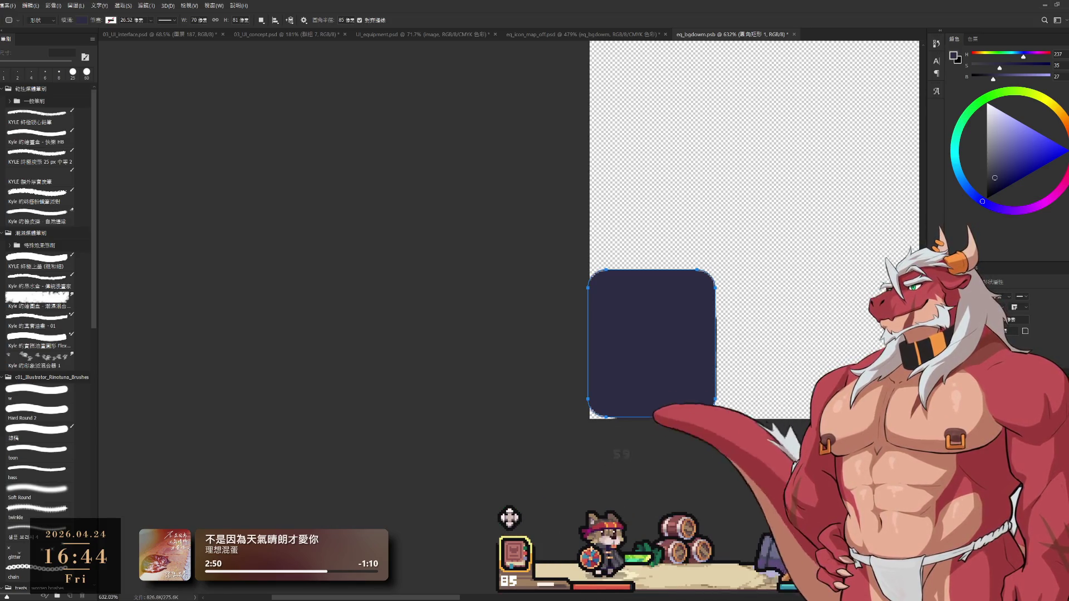
key(Escape)
key(ctrl+z)
key(ctrl+shift+z)
key(ctrl+z)
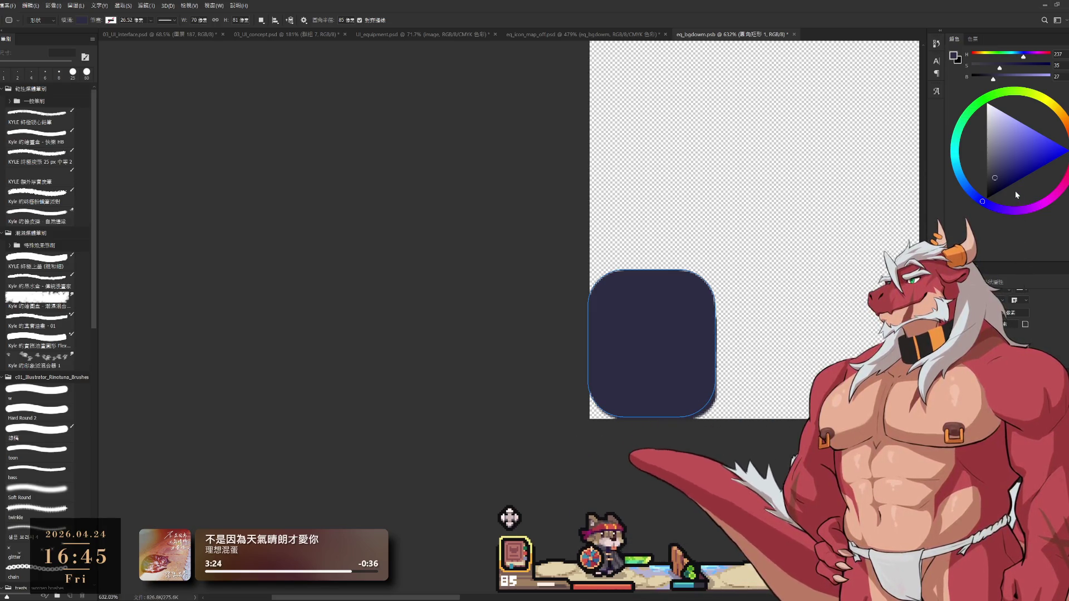
key(Return)
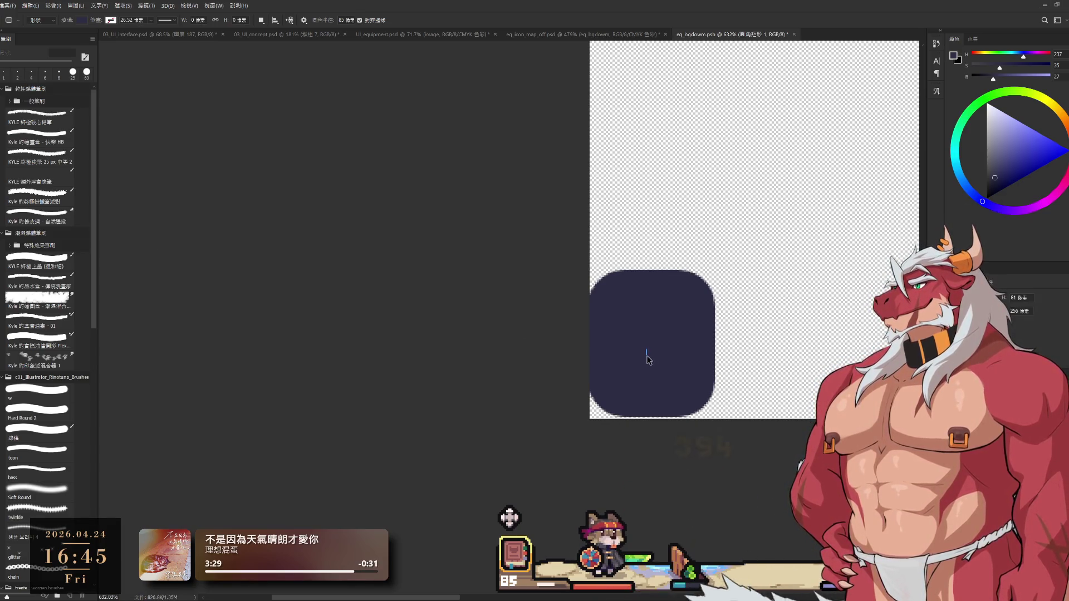
Nudge the rounded rectangle 1 px right and down with Free Transform.
key(ctrl+t)
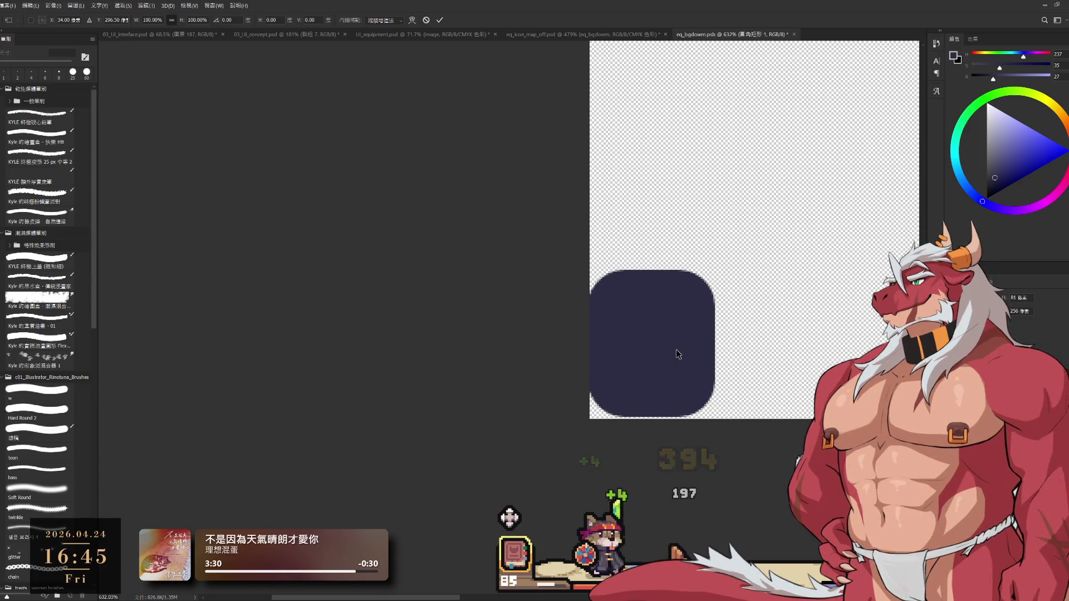
drag(677, 354, 681, 358)
key(Return)
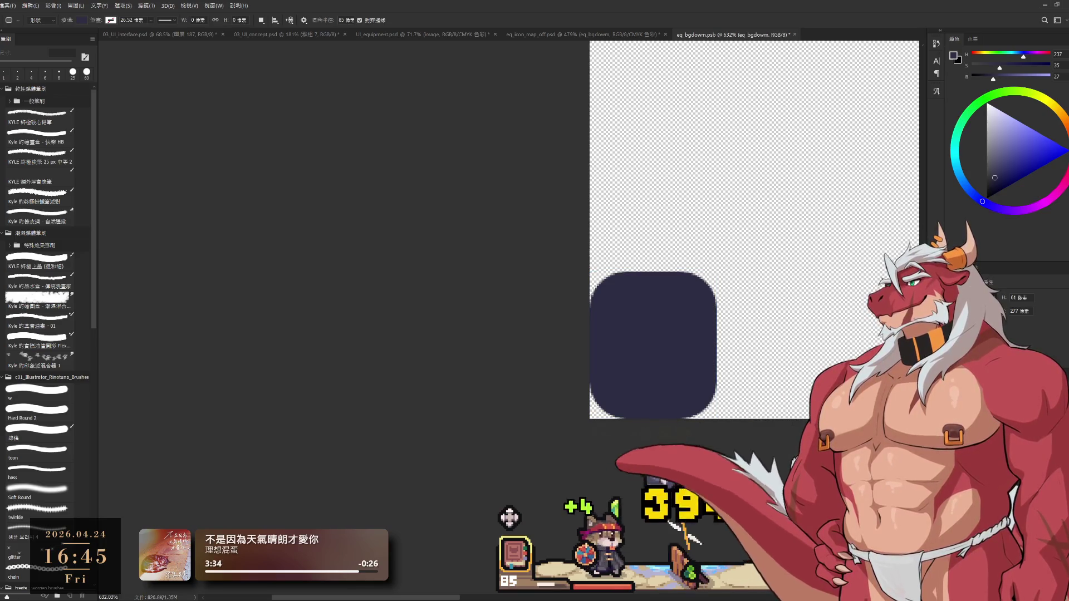
key(alt+bracketleft)
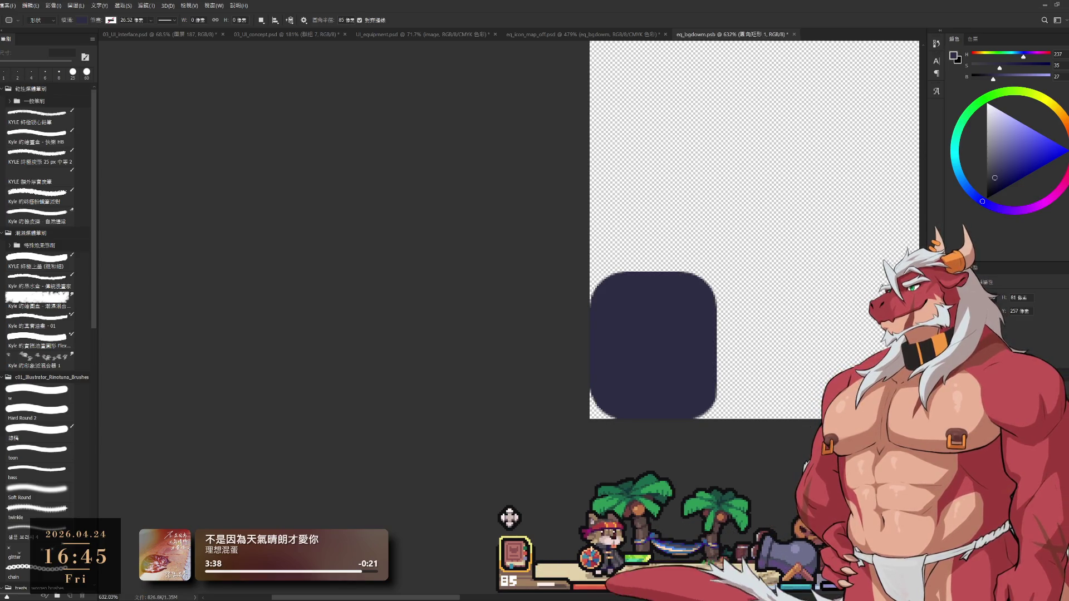
Delete the rounded rectangle's upper part to flatten the tab's top, and save eq_bgdown.
key(m)
drag(788, 315, 349, 151)
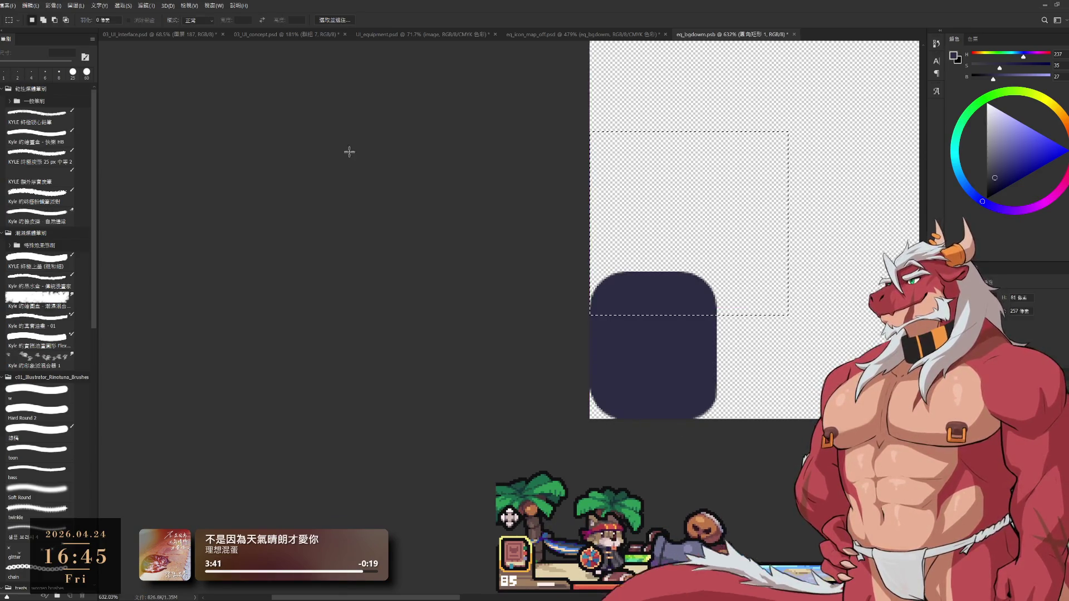
key(Delete)
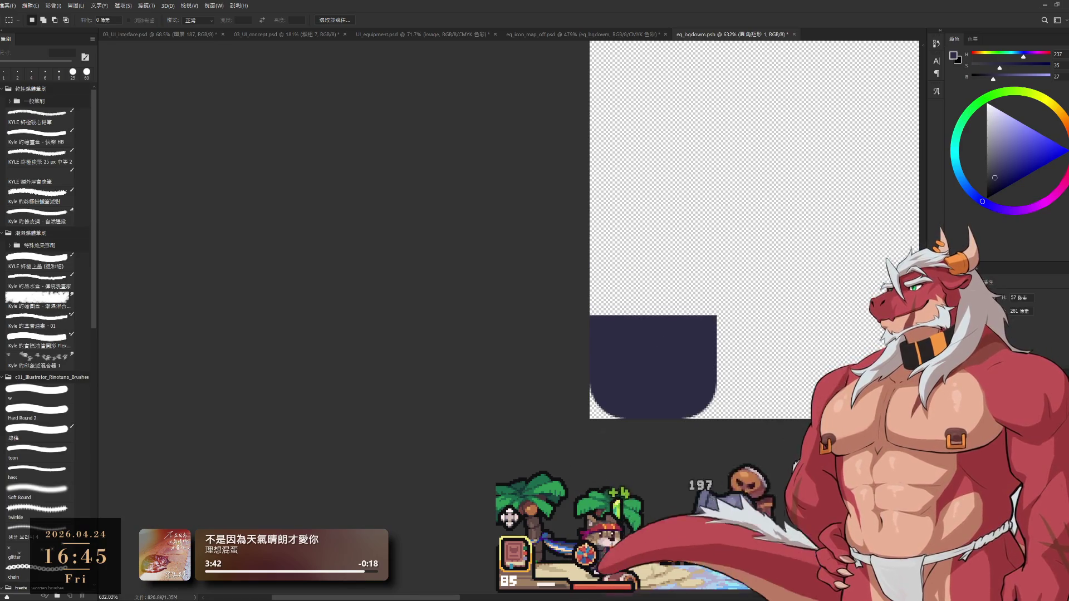
scroll(713, 345, down, 5)
scroll(713, 345, up, 3)
scroll(738, 353, down, 3)
scroll(663, 269, down, 1)
key(ctrl+s)
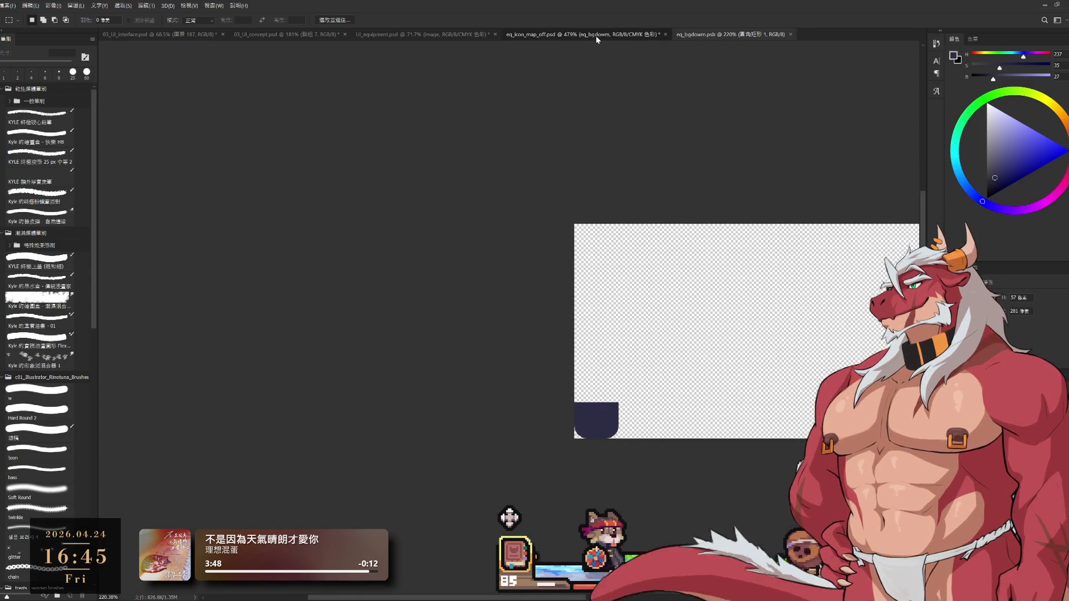
In eq_icon_map_off.psd, move the small tab up beside eq_bg_base's top-right corner.
click(619, 35)
scroll(711, 241, down, 5)
scroll(670, 244, up, 10)
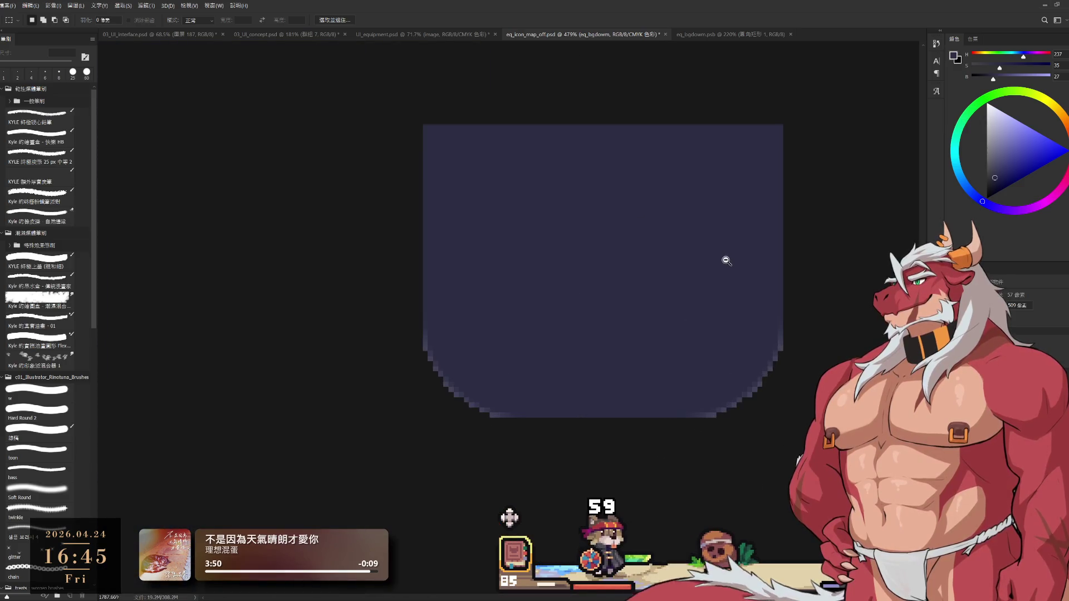
scroll(675, 290, down, 3)
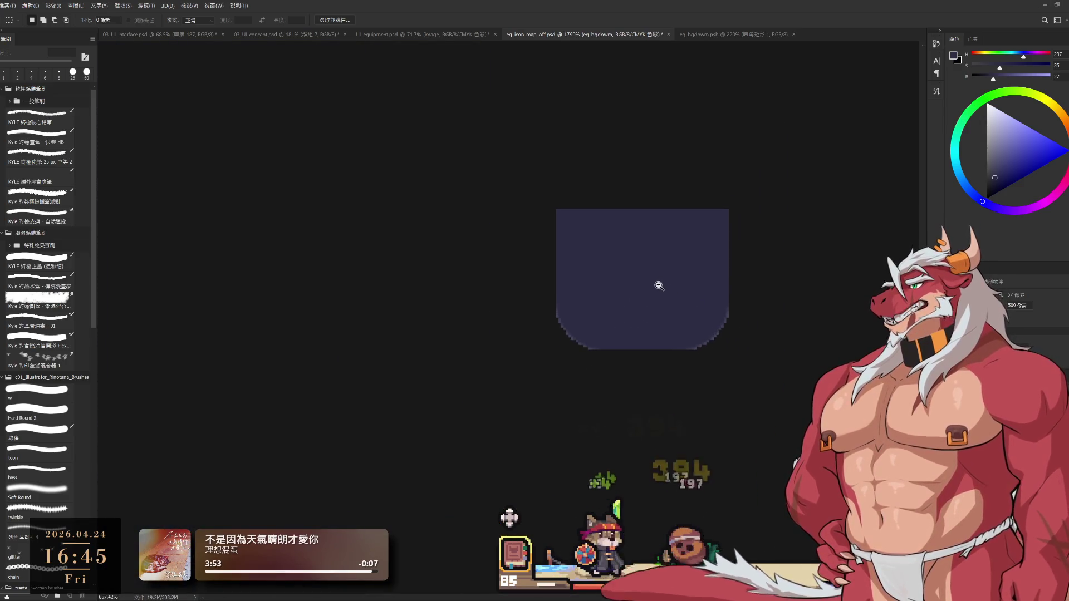
key(b)
scroll(641, 298, down, 7)
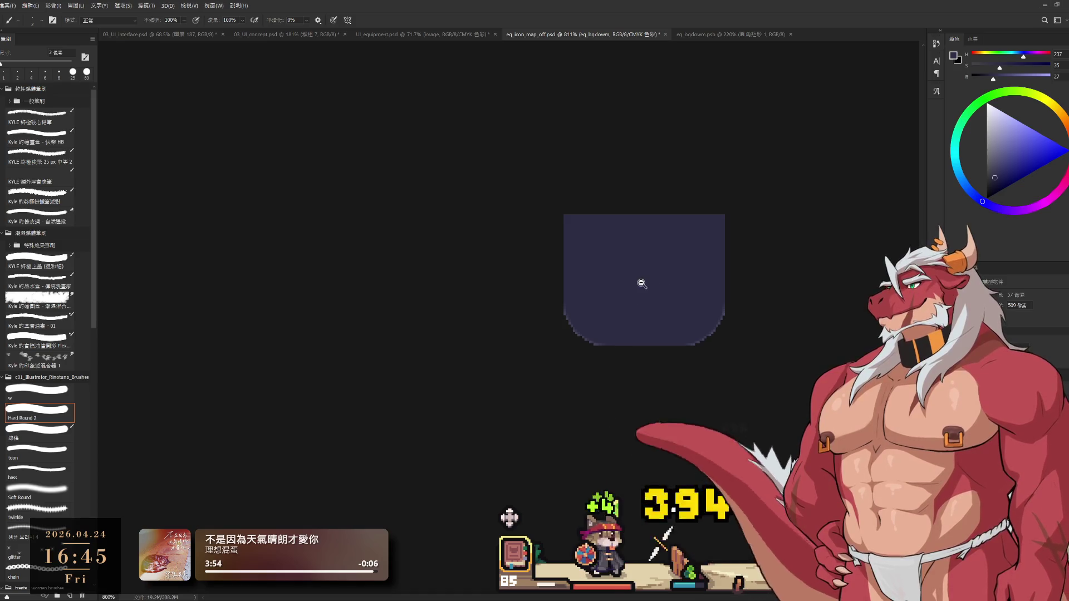
drag(632, 272, 565, 127)
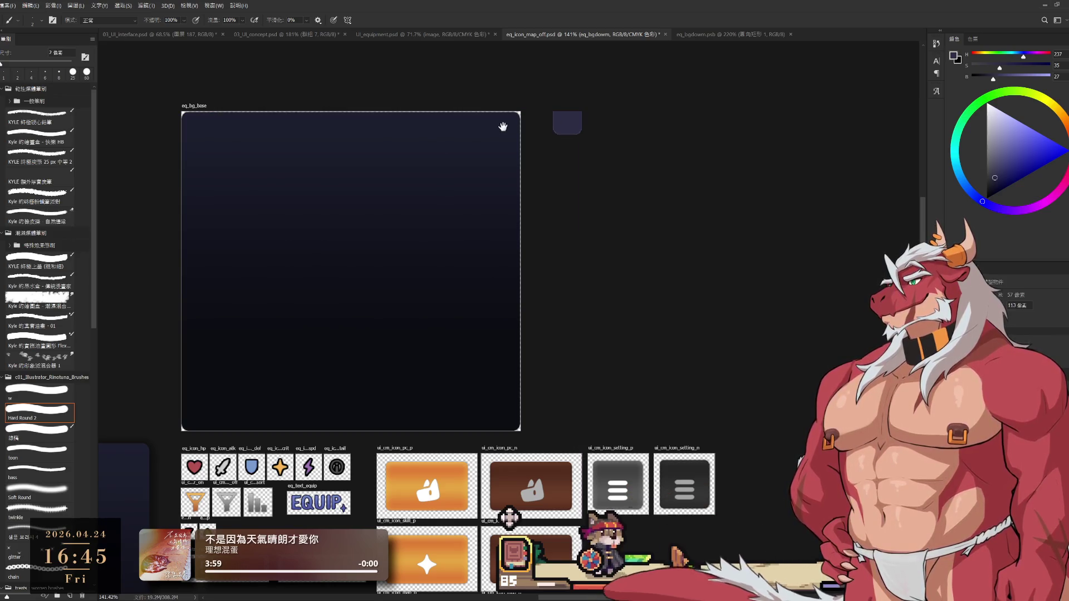
Drag the dark eq_bg_status panel out of EQUIP and align it right of eq_bg_base, below the tab.
scroll(509, 127, up, 3)
scroll(539, 143, down, 3)
drag(503, 148, 671, 202)
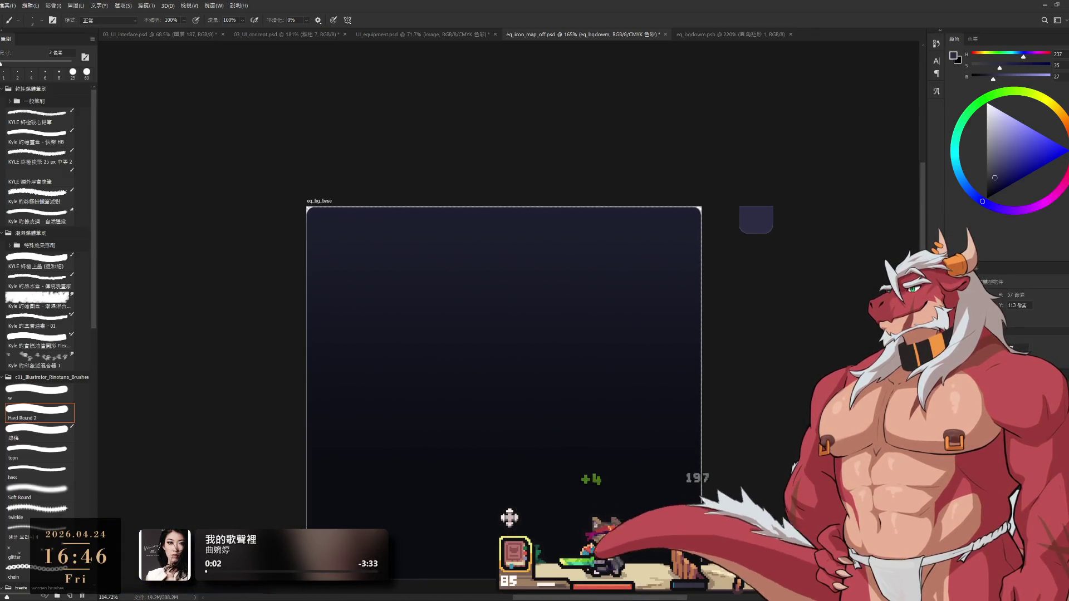
scroll(738, 405, down, 5)
drag(539, 473, 581, 346)
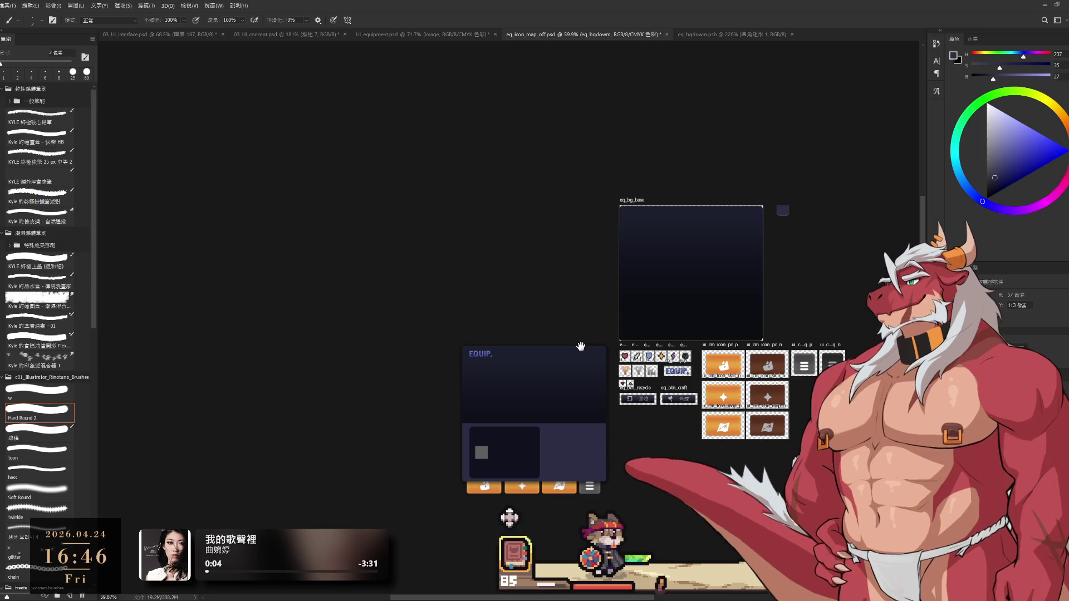
scroll(621, 416, up, 2)
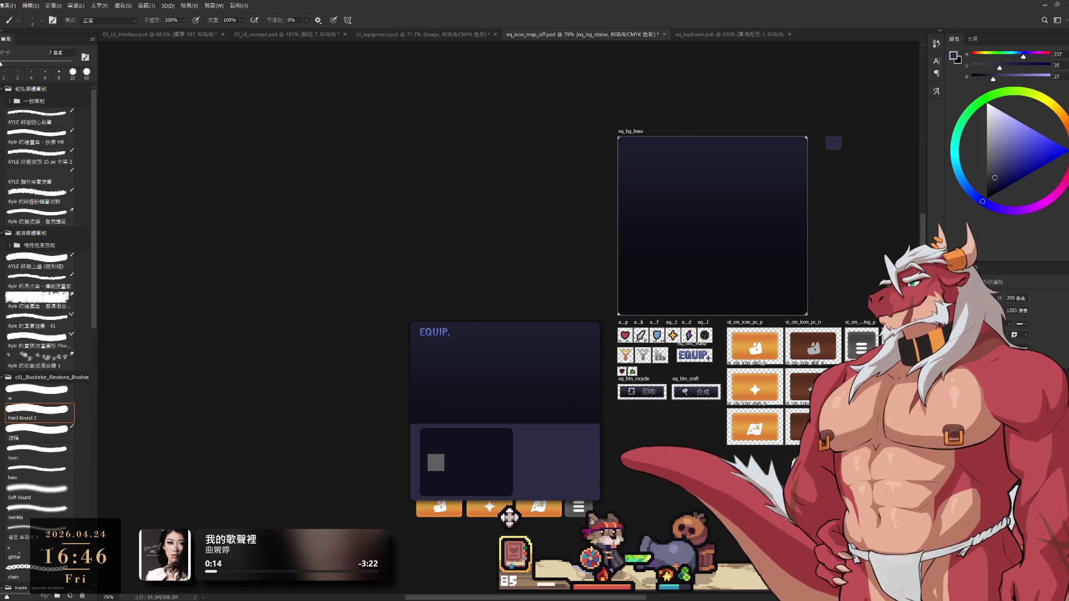
mouse_move(482, 472)
mouse_down()
mouse_move(882, 257)
mouse_move(886, 197)
mouse_up()
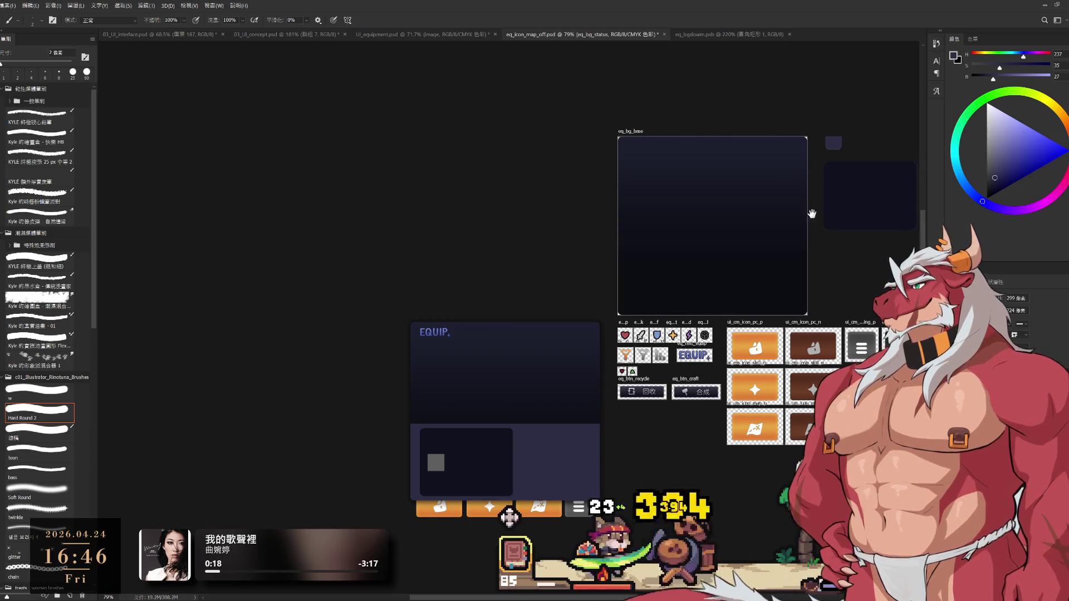
scroll(608, 279, up, 6)
mouse_move(646, 291)
mouse_down()
mouse_move(660, 317)
mouse_move(675, 317)
mouse_up()
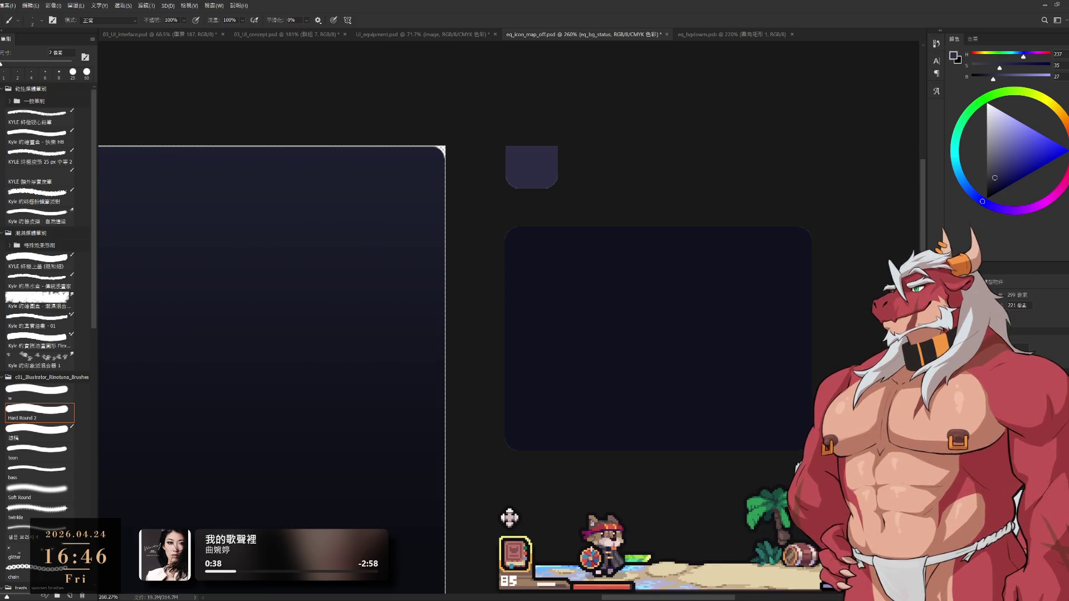
Draw an artboard tightly around the small tab, trim it to 70 px wide, and select it.
key(h)
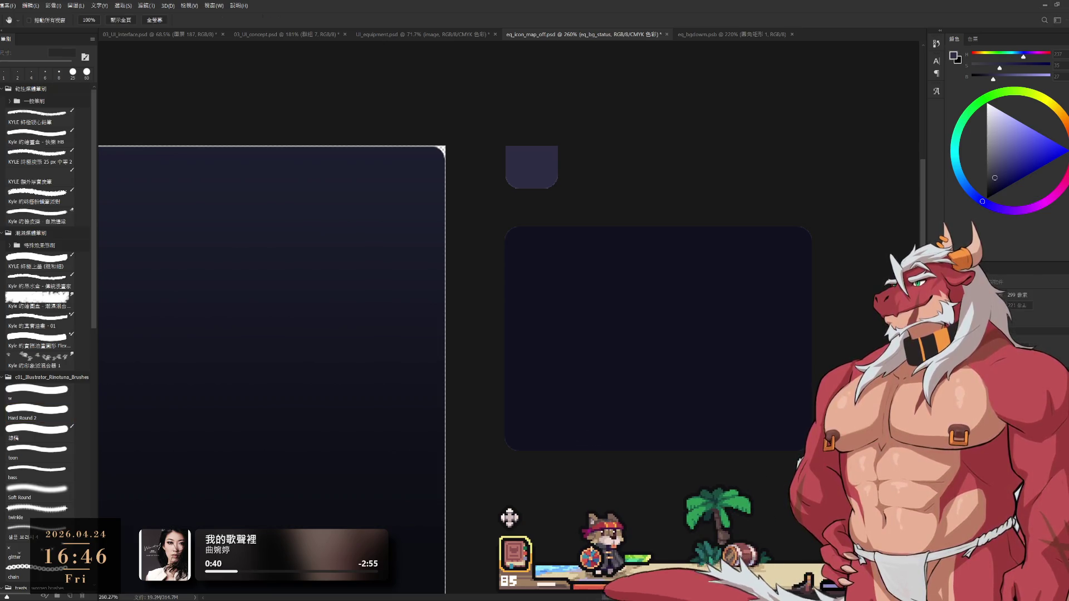
key(b)
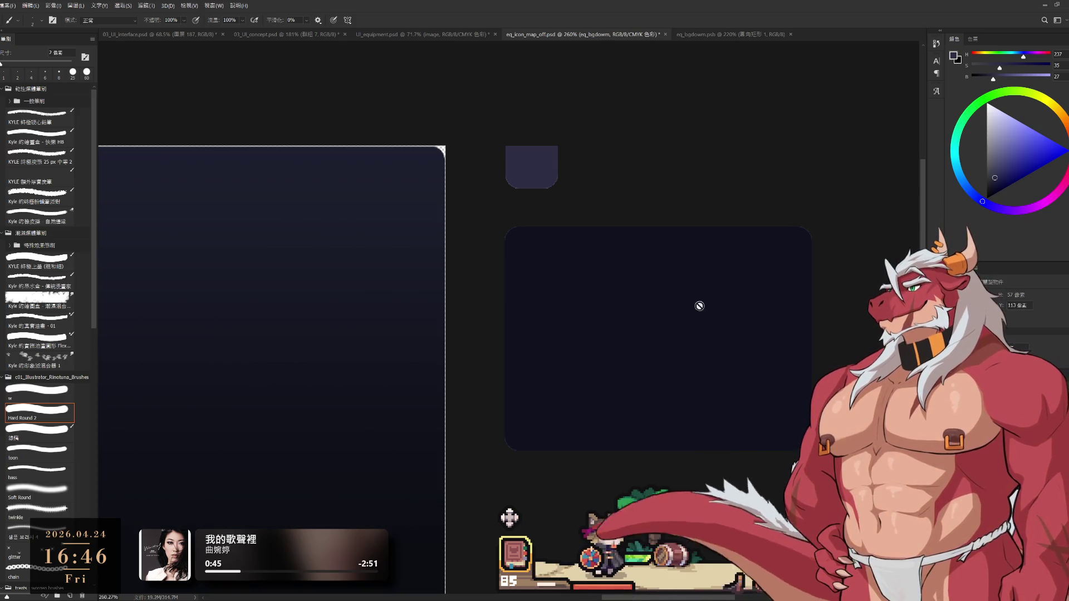
drag(627, 252, 719, 358)
scroll(635, 284, up, 2)
key(v)
key(shift+v)
scroll(613, 256, up, 3)
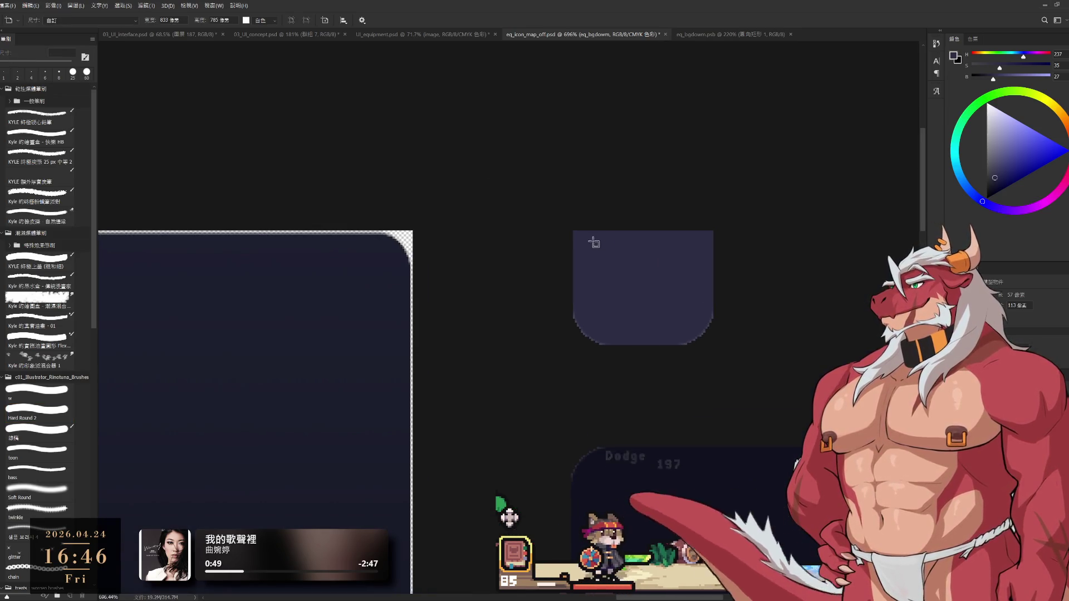
mouse_move(679, 274)
mouse_down()
mouse_move(728, 334)
mouse_move(715, 346)
mouse_up()
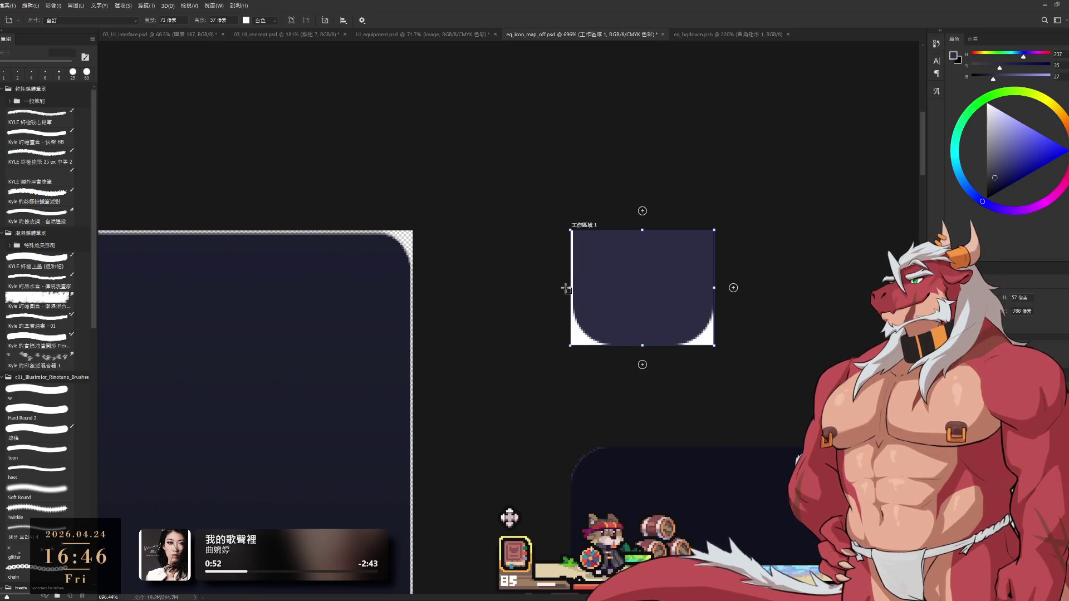
drag(572, 287, 572, 287)
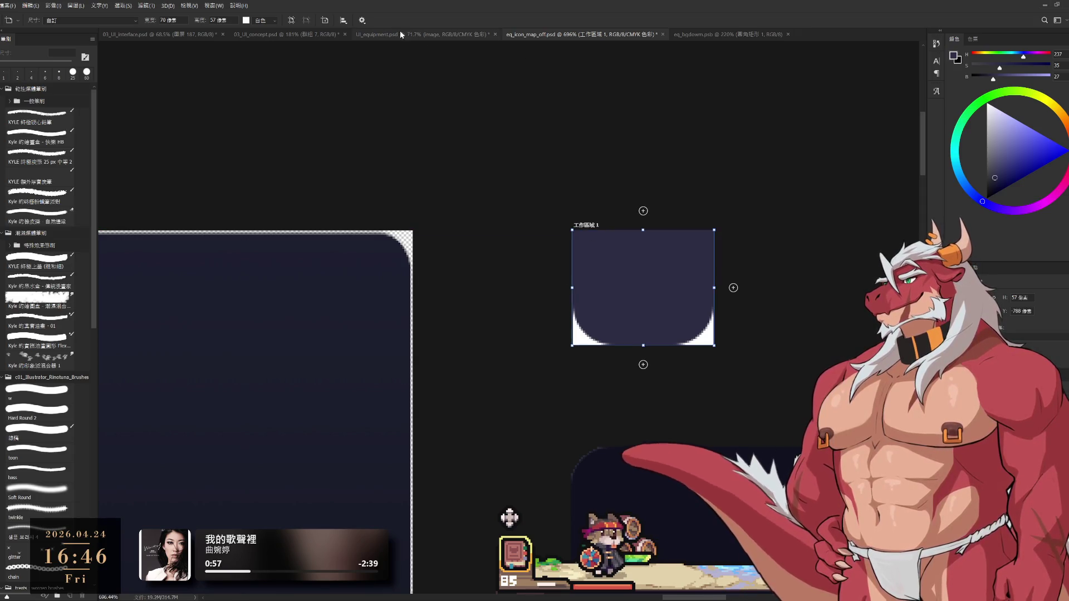
key(v)
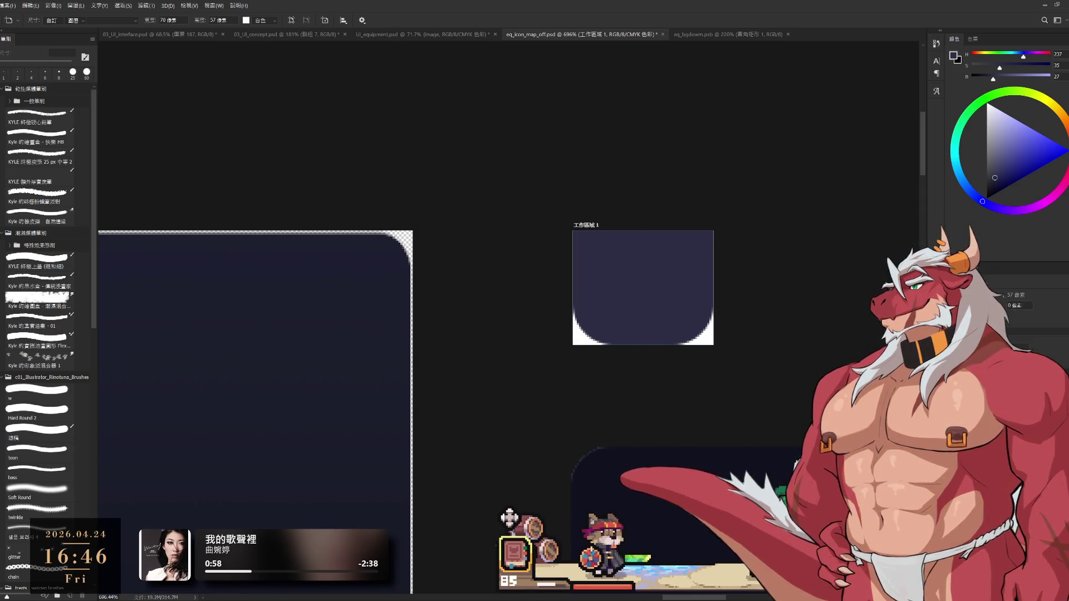
click(585, 224)
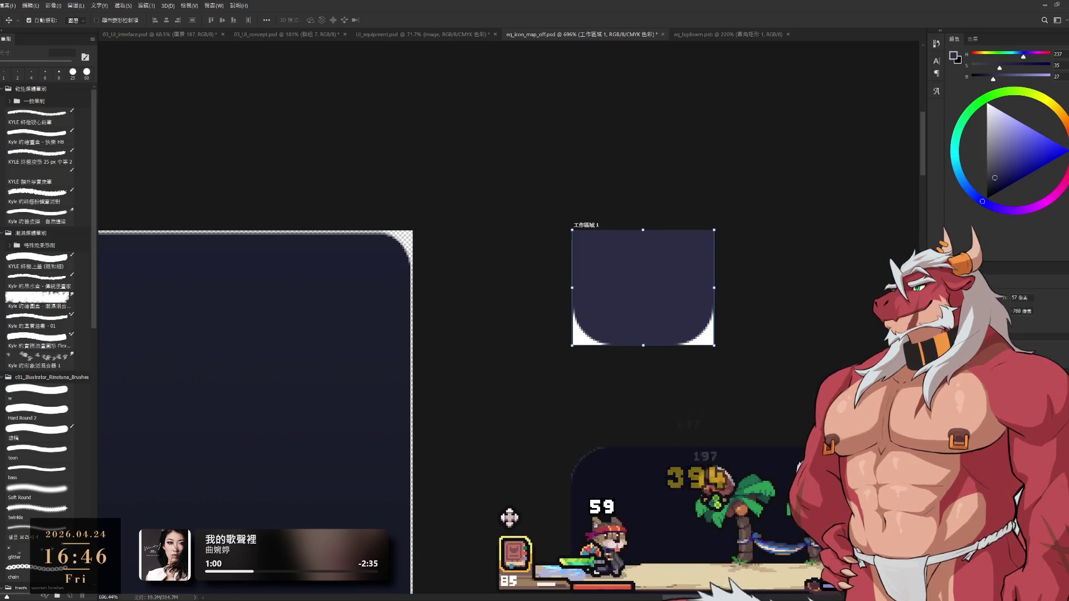
Rename the new artboard to eq_bgdown, then make the eq_bg_status panel layer active.
key(Return)
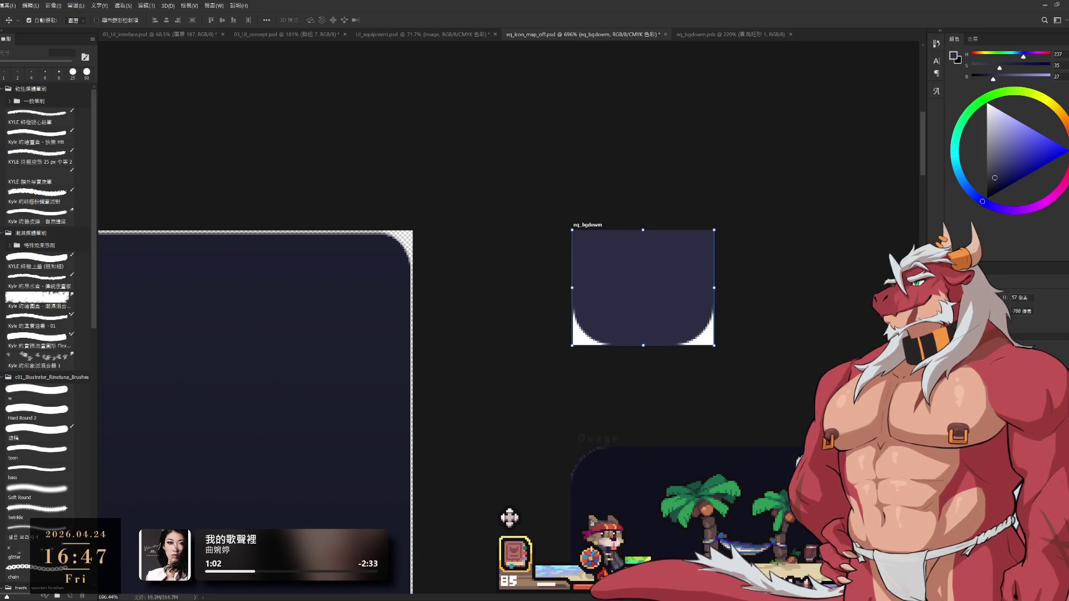
scroll(510, 517, down, 10)
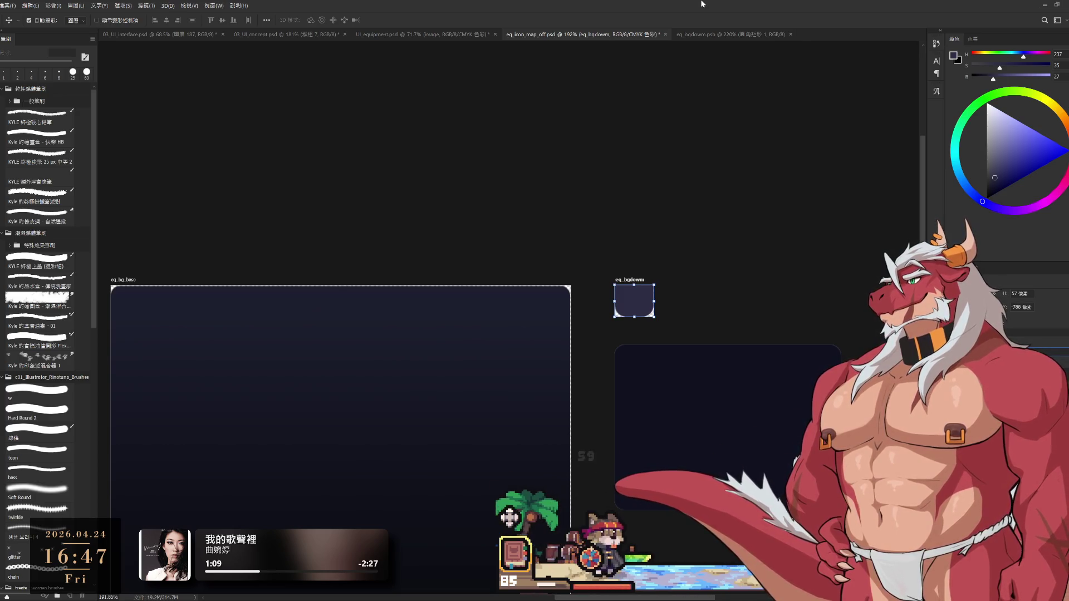
key(l)
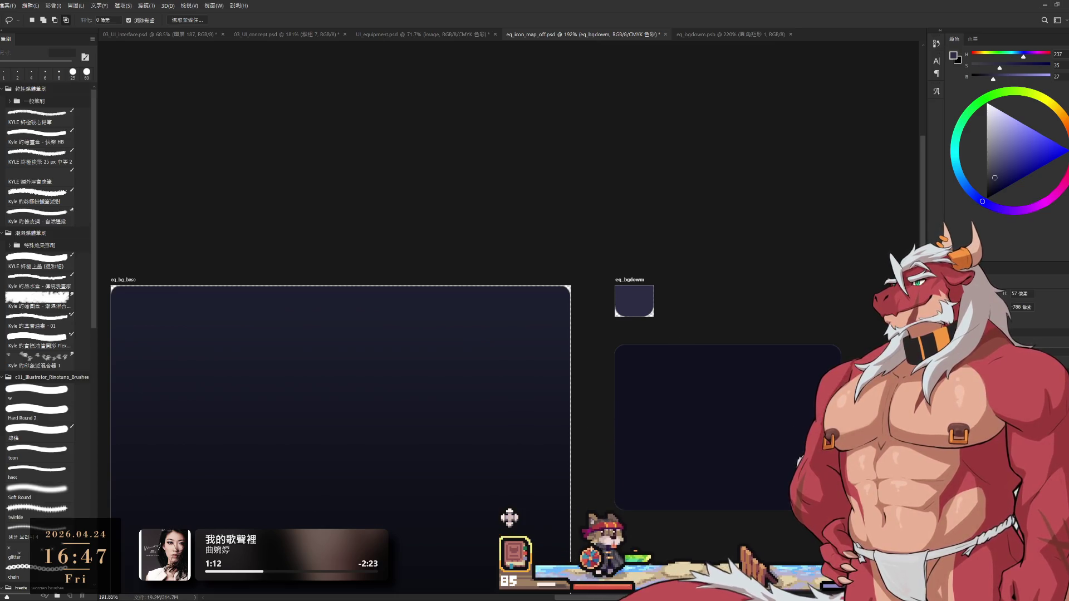
scroll(745, 414, up, 2)
ctrl+click(711, 388)
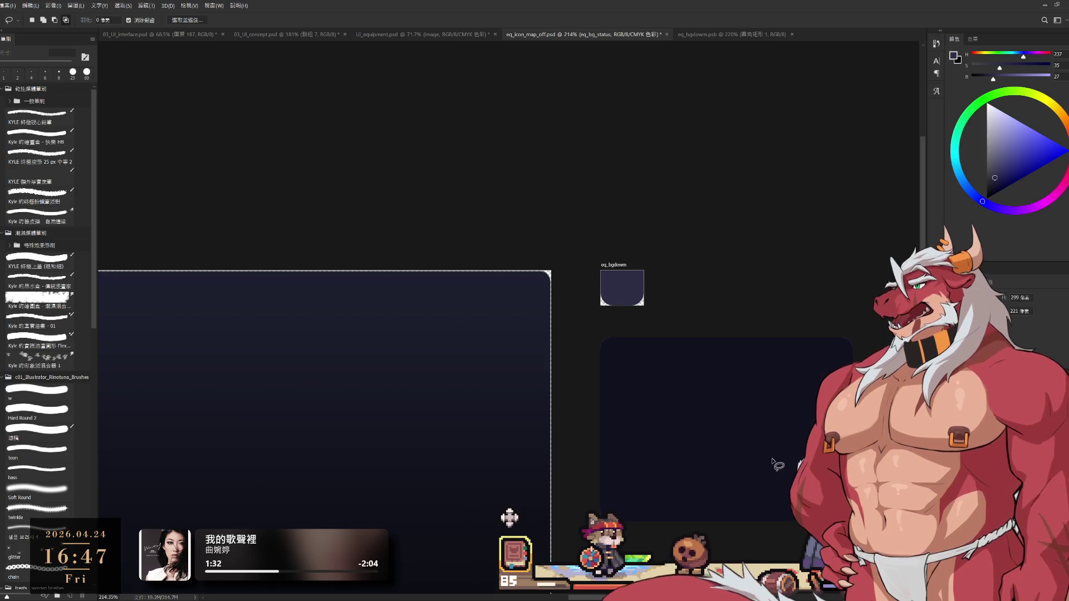
Marquee-select the lower dark panel's bottom half and move it up to shorten the panel.
key(m)
mouse_move(723, 316)
mouse_down()
mouse_move(853, 434)
mouse_move(853, 368)
mouse_up()
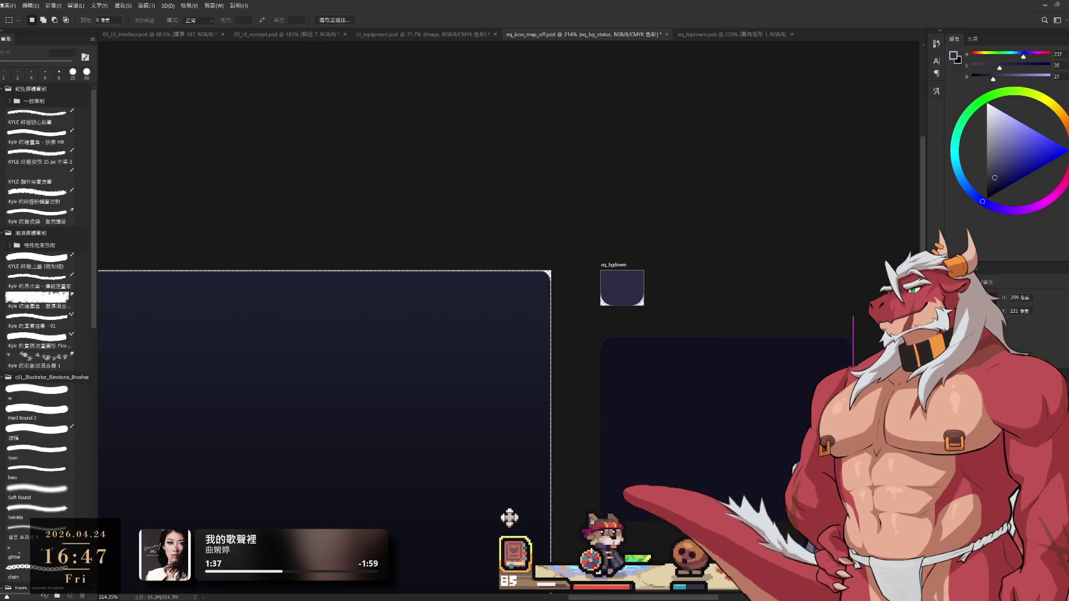
drag(734, 435, 697, 436)
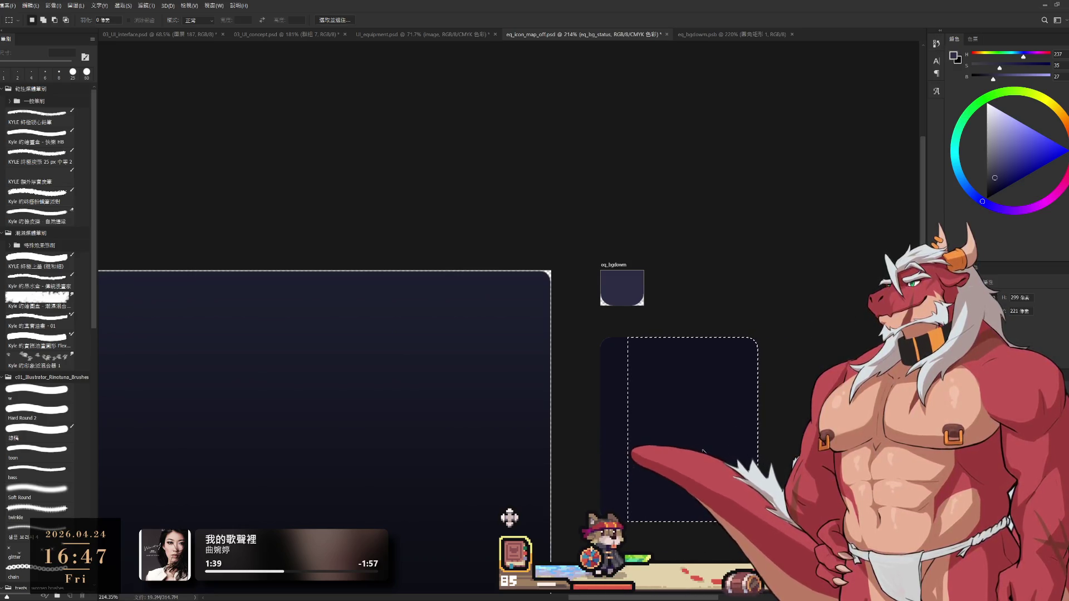
drag(705, 472, 725, 411)
mouse_move(680, 318)
mouse_down()
mouse_move(828, 465)
mouse_move(757, 458)
mouse_up()
mouse_move(715, 403)
mouse_down()
mouse_move(640, 415)
mouse_move(672, 415)
mouse_up()
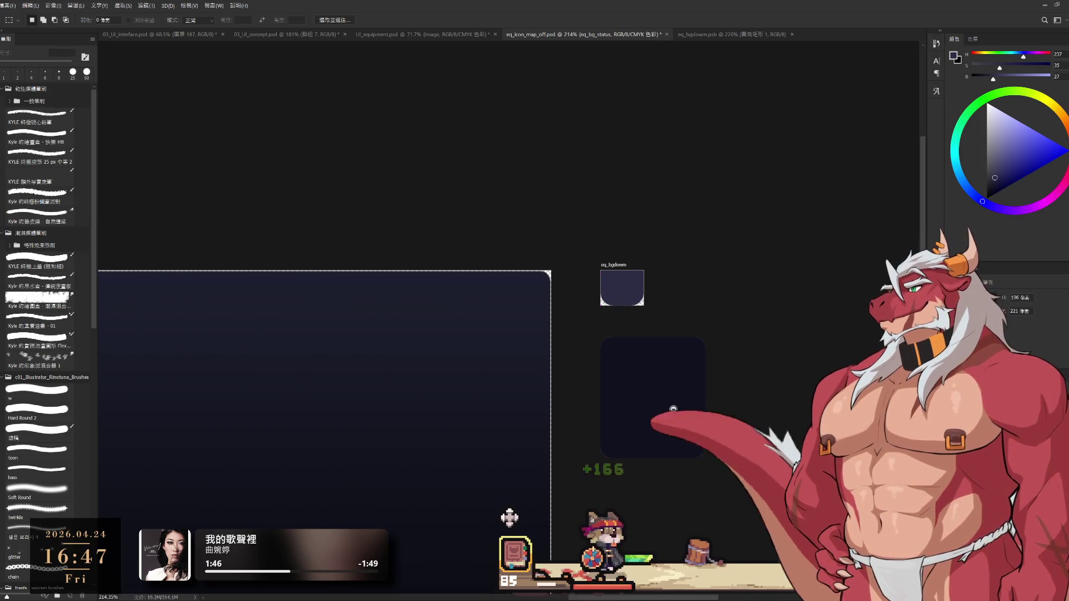
scroll(666, 407, up, 2)
drag(528, 397, 818, 527)
drag(687, 442, 690, 404)
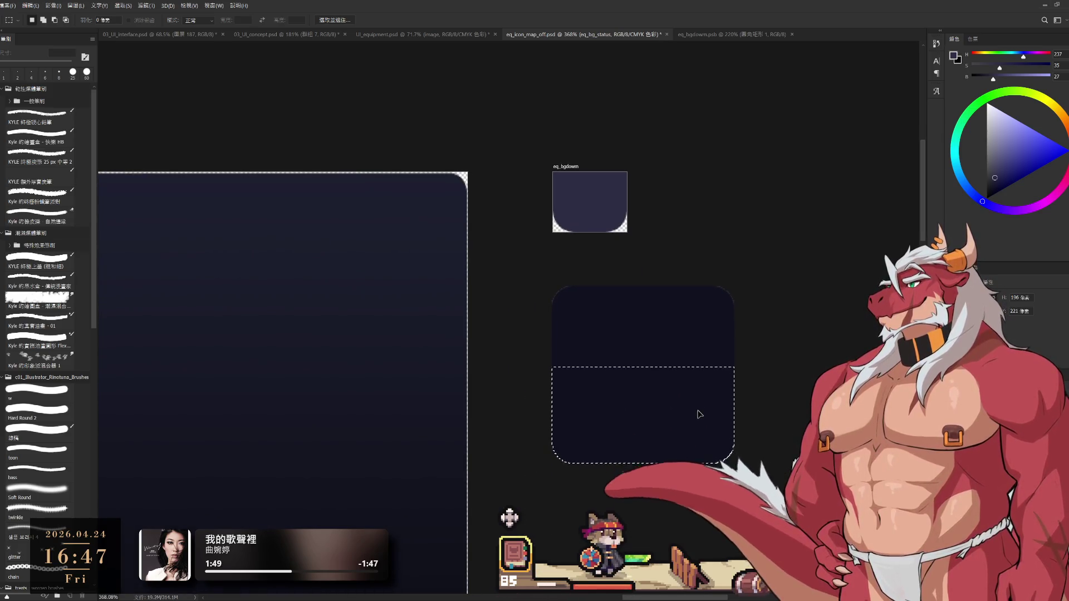
key(ctrl+d)
Slide the panel's right part left and raise its bottom edge further.
drag(641, 258, 819, 481)
drag(711, 382, 652, 401)
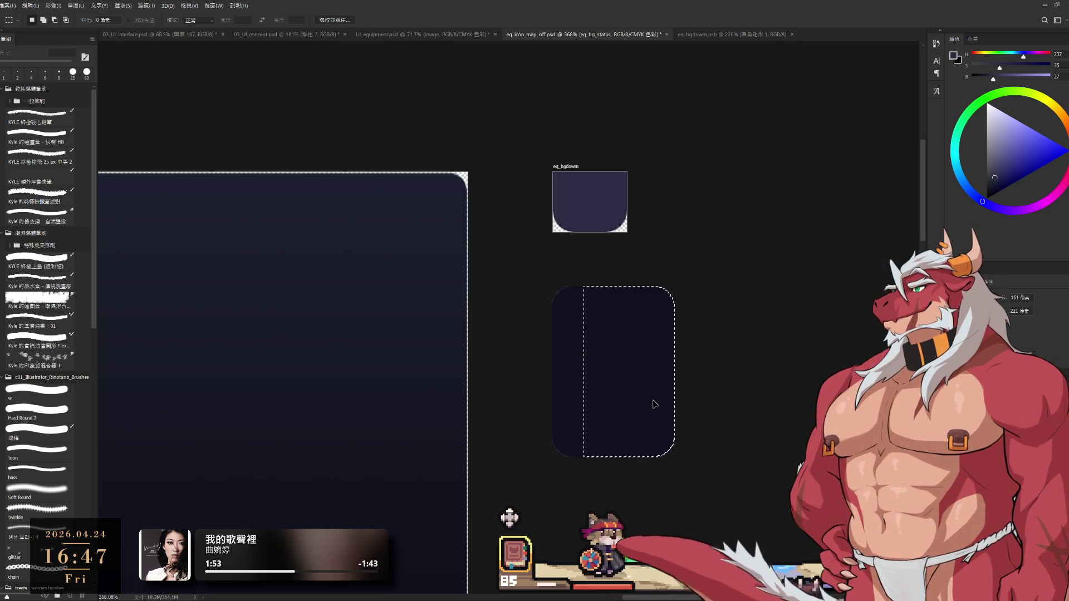
key(ctrl+d)
drag(515, 387, 775, 532)
mouse_move(660, 443)
mouse_down()
mouse_move(668, 356)
mouse_move(691, 400)
mouse_up()
key(ctrl+d)
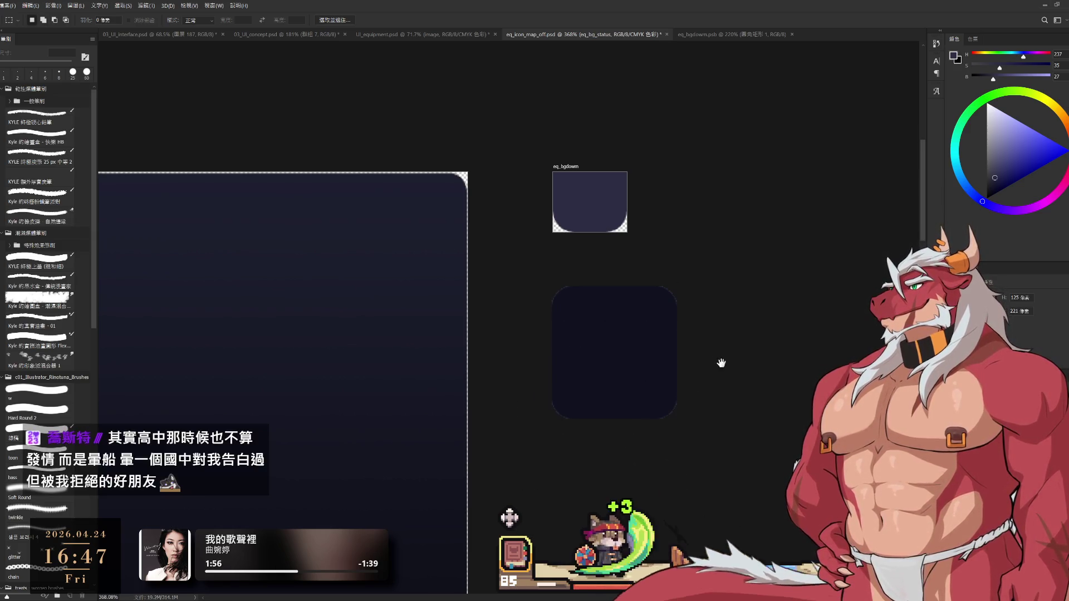
Shorten the panel once more from the bottom and narrow it again from the right.
scroll(717, 393, up, 3)
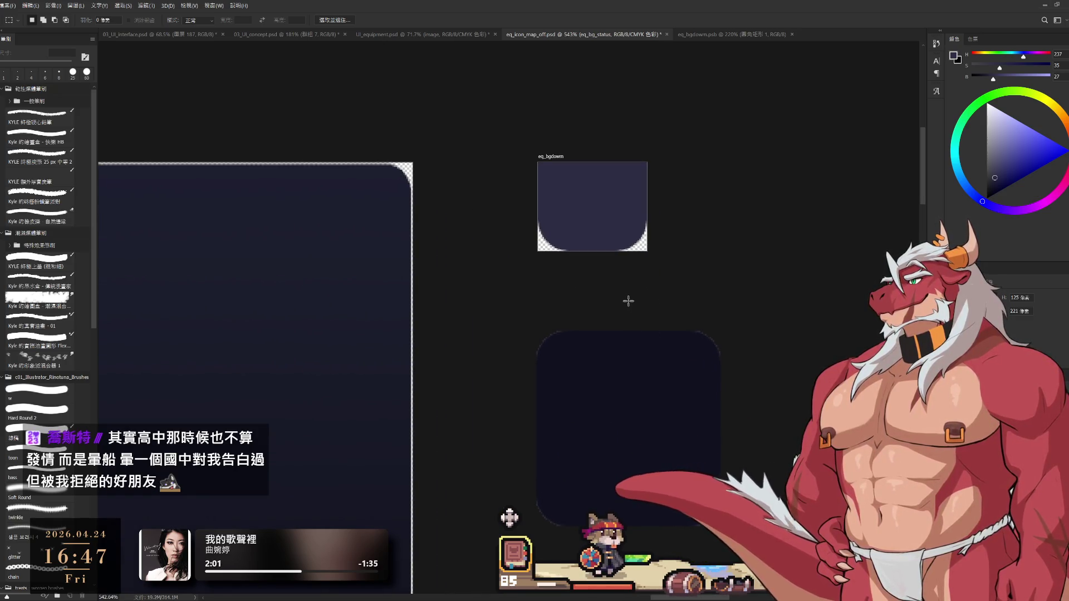
drag(472, 429, 818, 593)
drag(674, 471, 679, 435)
key(ctrl+d)
drag(637, 298, 819, 477)
drag(716, 389, 685, 391)
key(ctrl+d)
Zoom out to check the shrunken rounded panel among the surrounding artboards.
scroll(689, 388, down, 5)
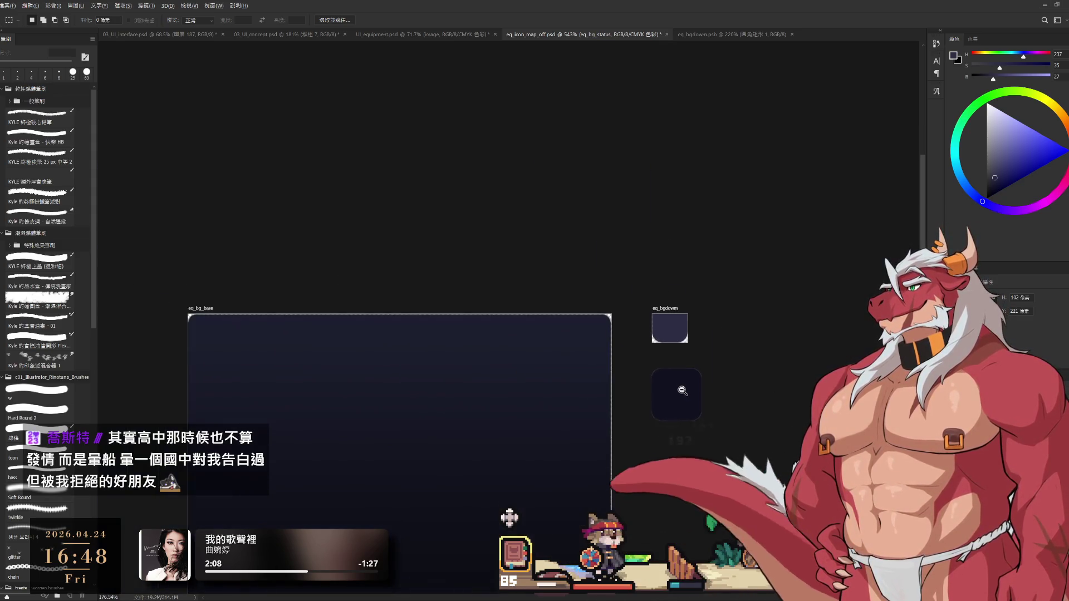
scroll(690, 401, up, 5)
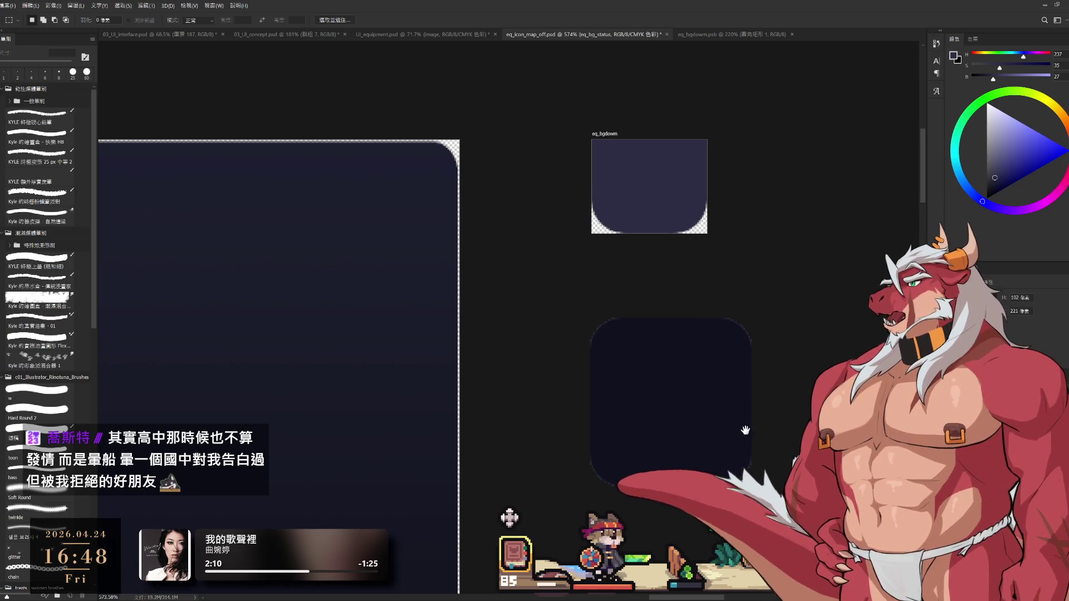
scroll(706, 429, right, 1)
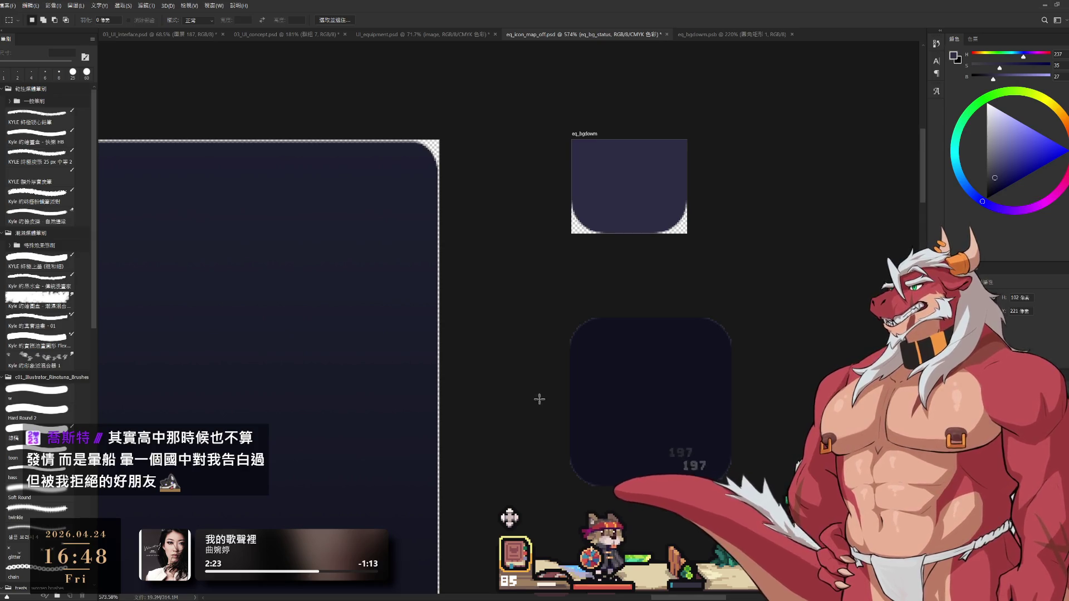
drag(535, 394, 816, 542)
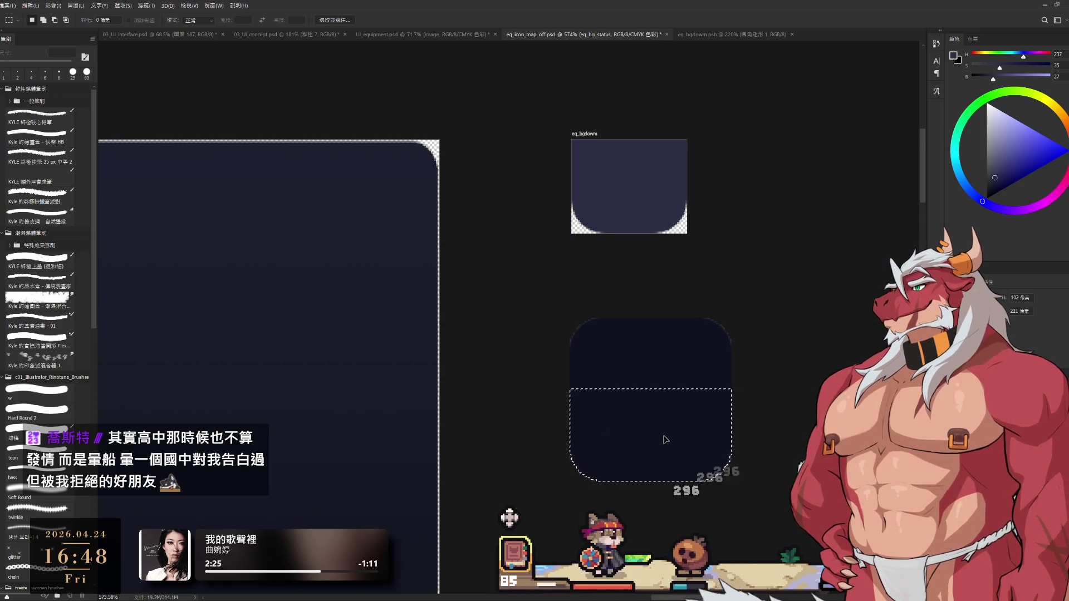
key(ctrl+d)
drag(770, 473, 585, 400)
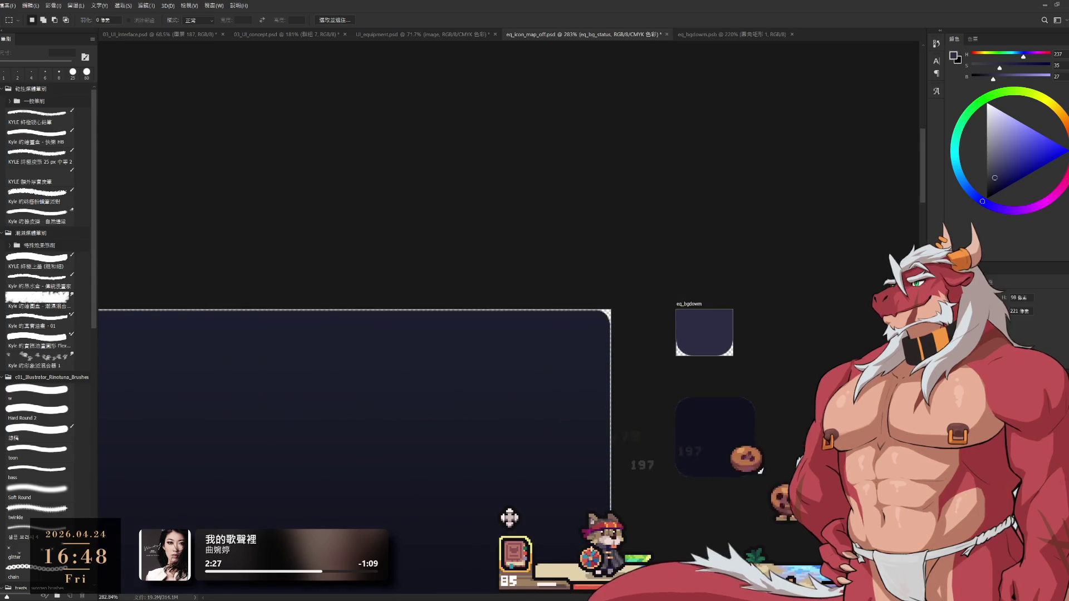
key(c)
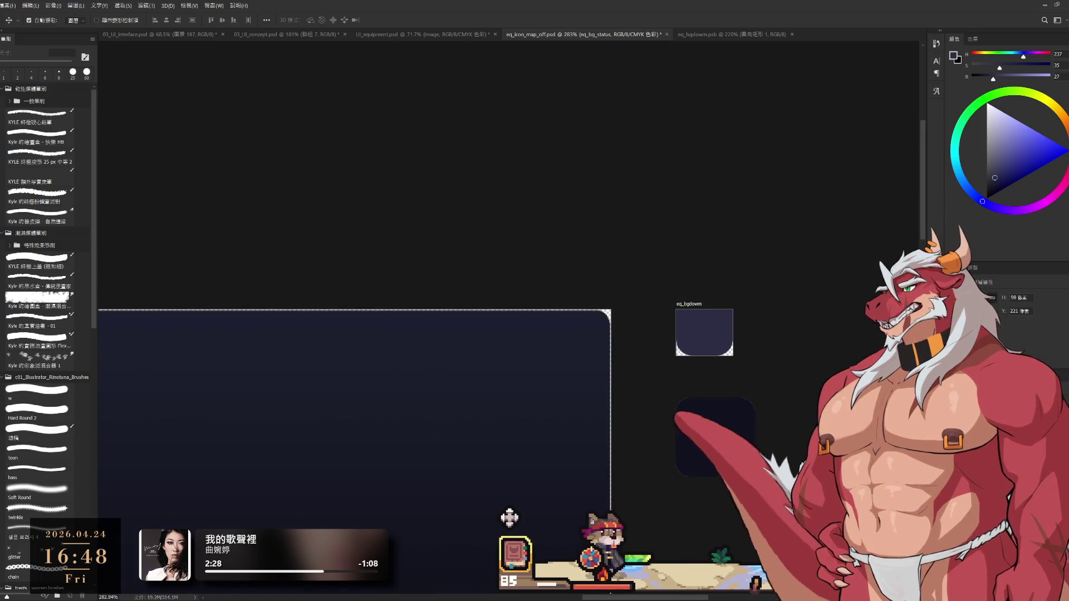
scroll(679, 436, up, 3)
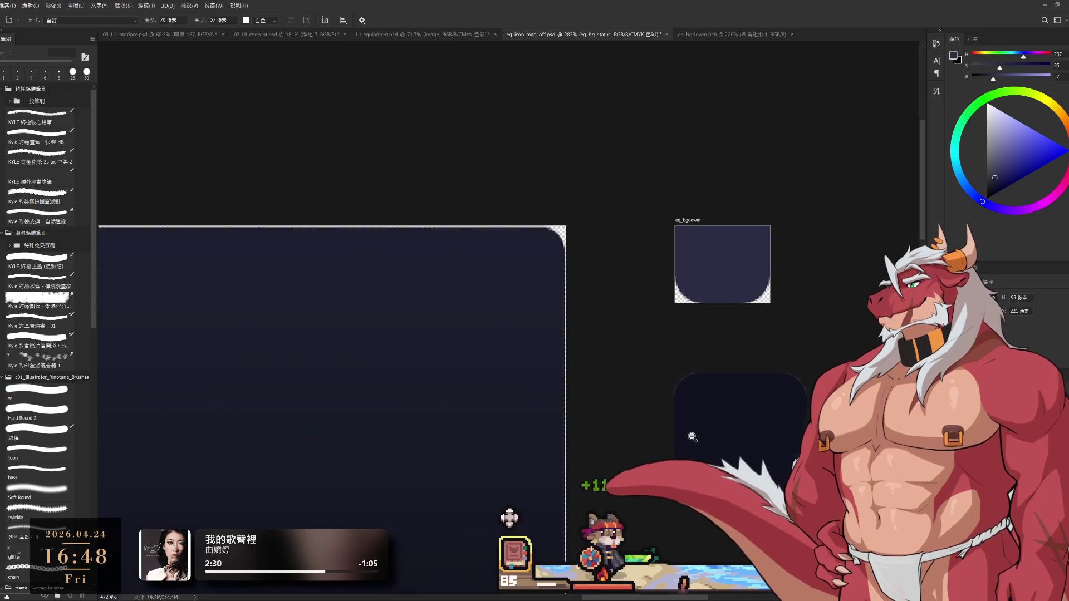
Fit a new eq_bg_status artboard around the shrunk dark panel and compare it with eq_bgdown.
mouse_move(666, 365)
mouse_down()
mouse_move(809, 484)
mouse_move(809, 507)
mouse_up()
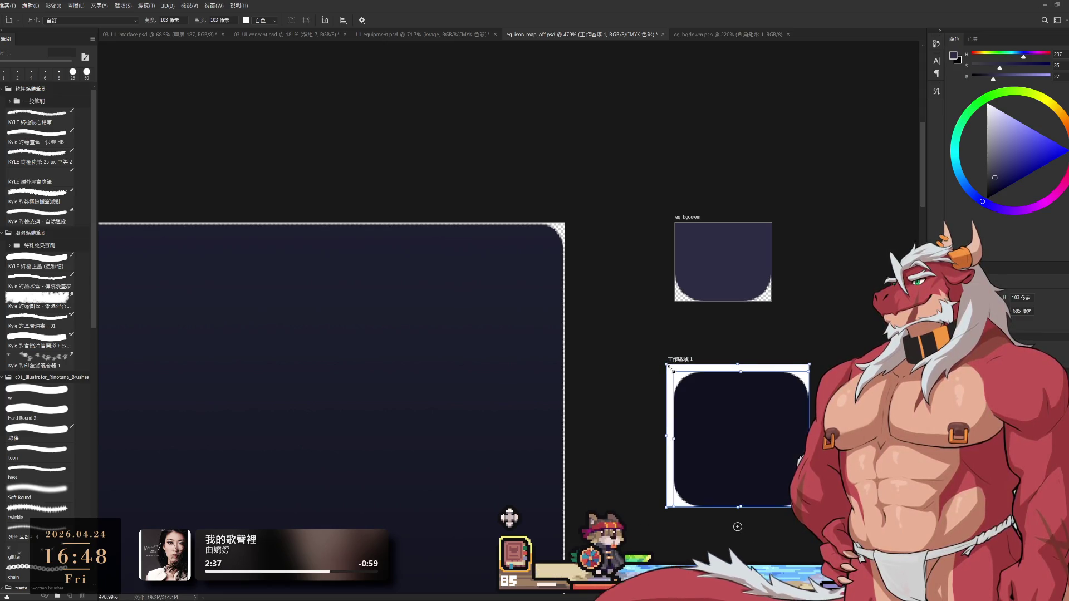
drag(671, 368, 678, 375)
key(v)
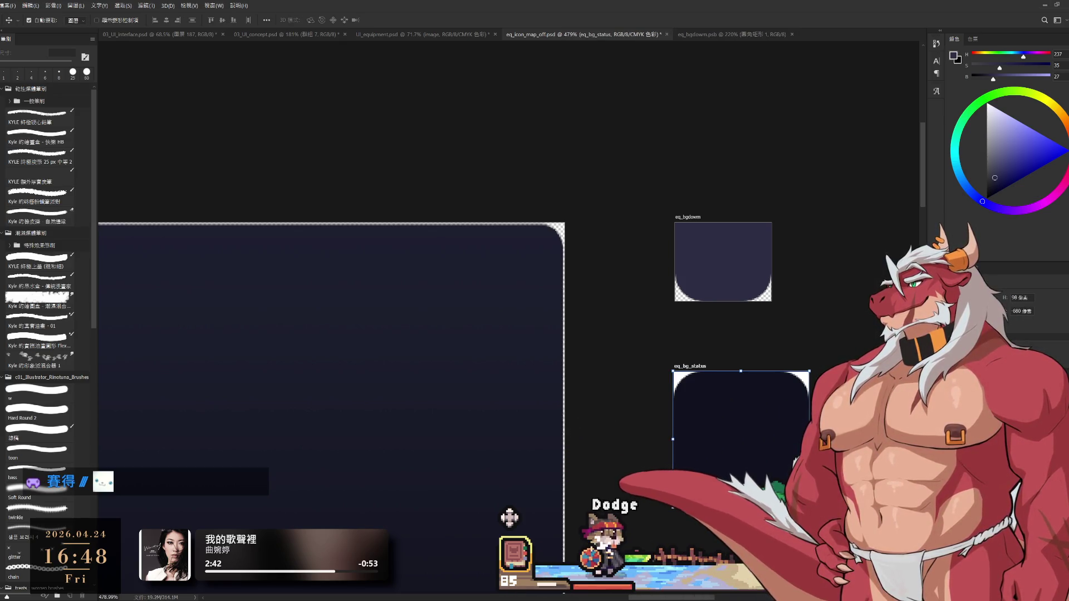
key(ctrl+alt+a)
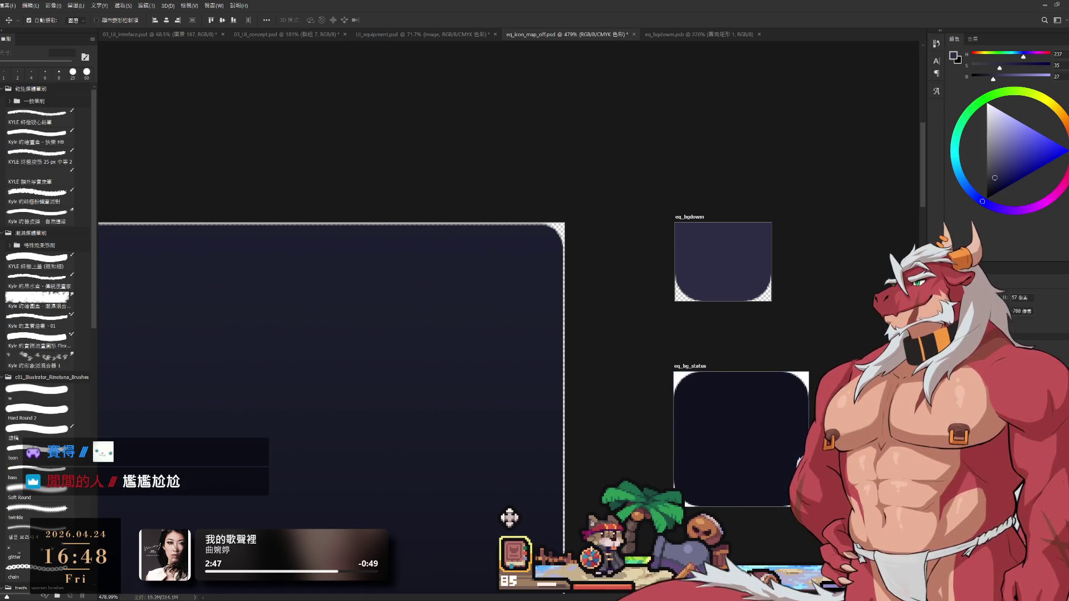
key(alt+bracketright)
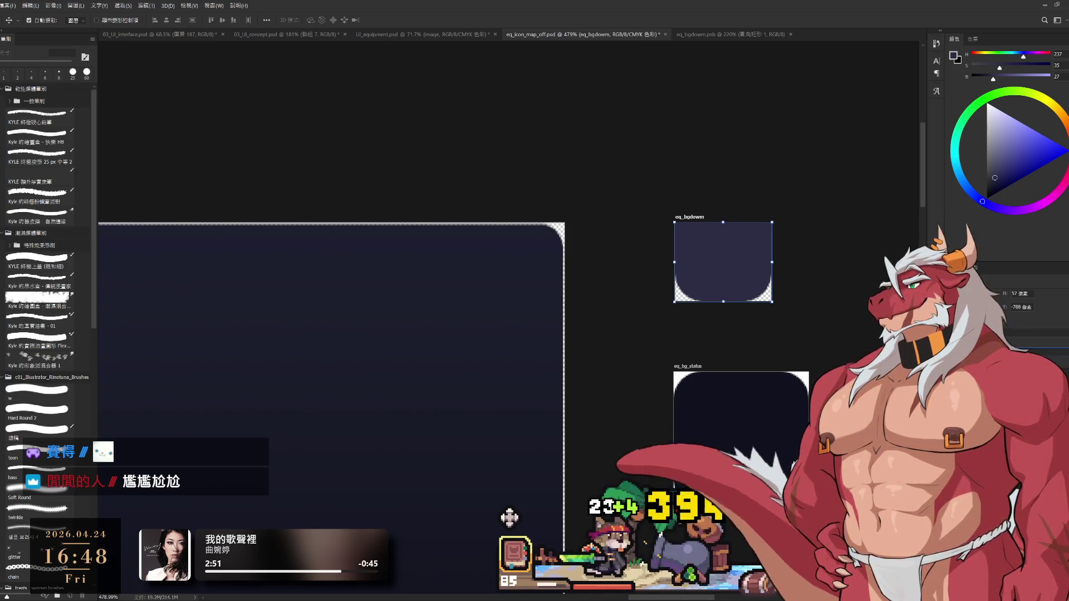
key(alt+bracketright)
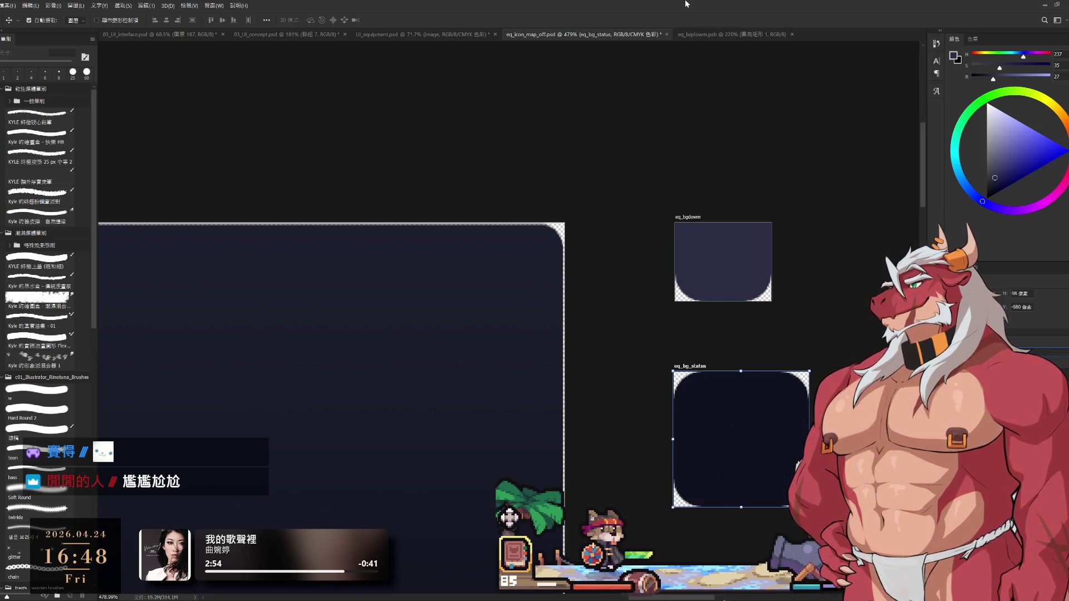
scroll(810, 414, down, 3)
scroll(811, 414, down, 1)
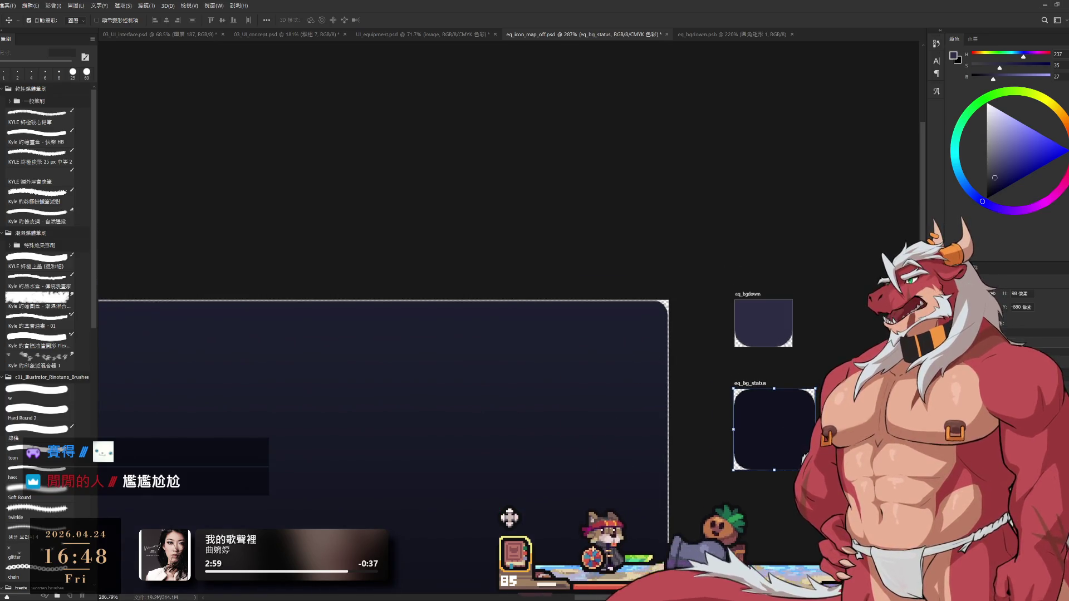
key(w)
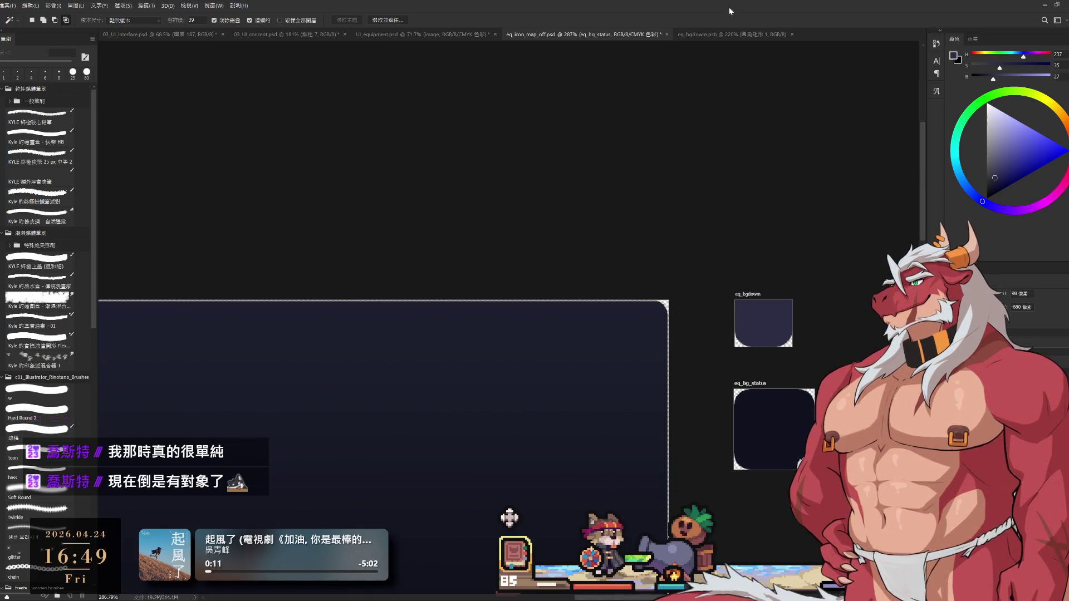
Review the whole icon sheet and save eq_icon_map_off with Ctrl+S.
key(l)
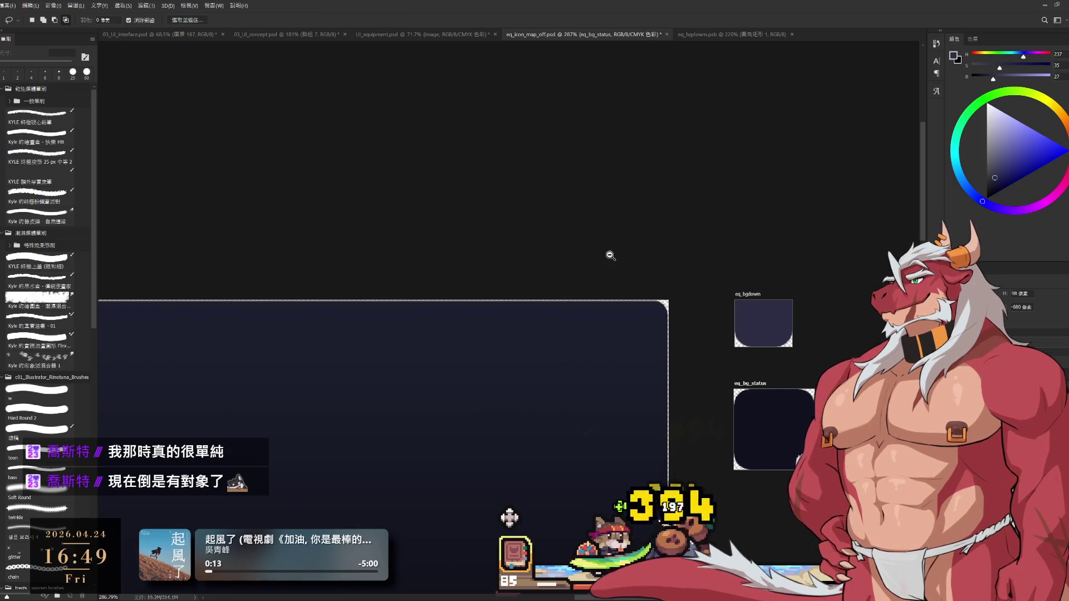
scroll(612, 257, down, 10)
scroll(561, 274, up, 5)
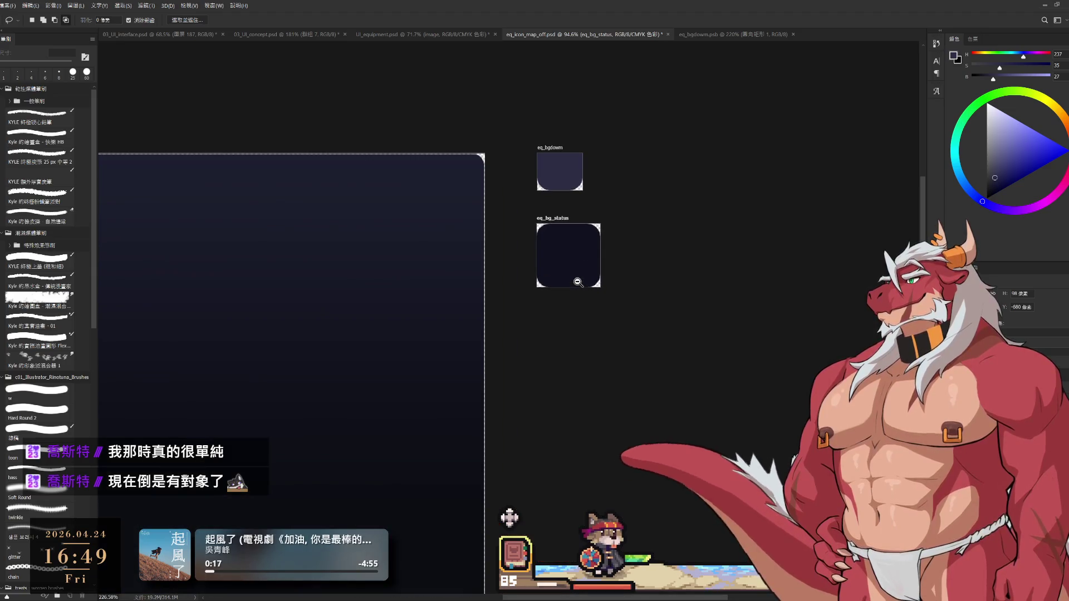
scroll(592, 323, down, 5)
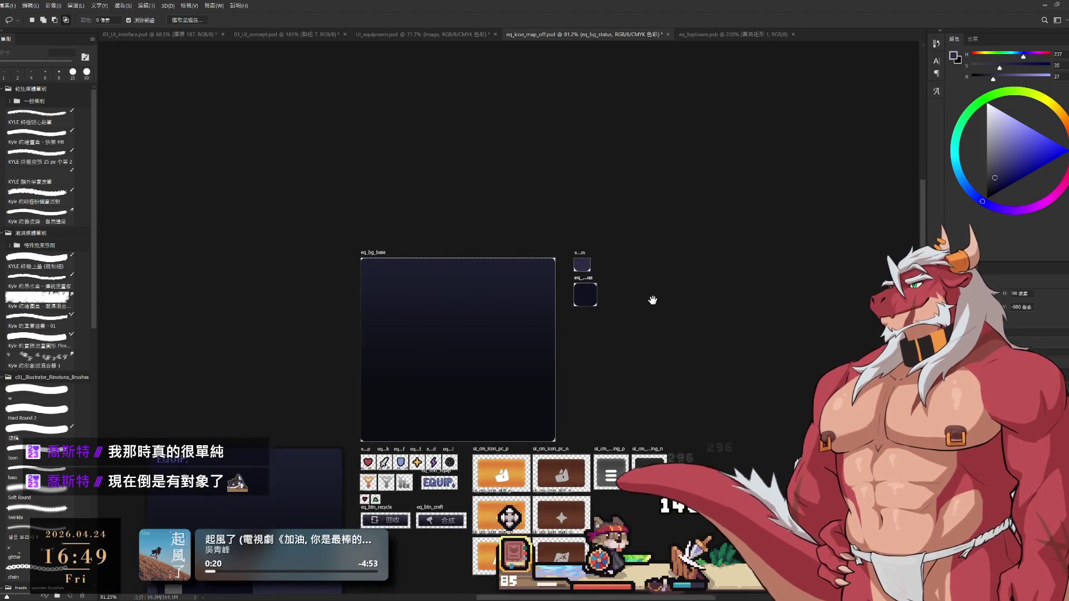
scroll(634, 253, up, 4)
scroll(640, 258, down, 7)
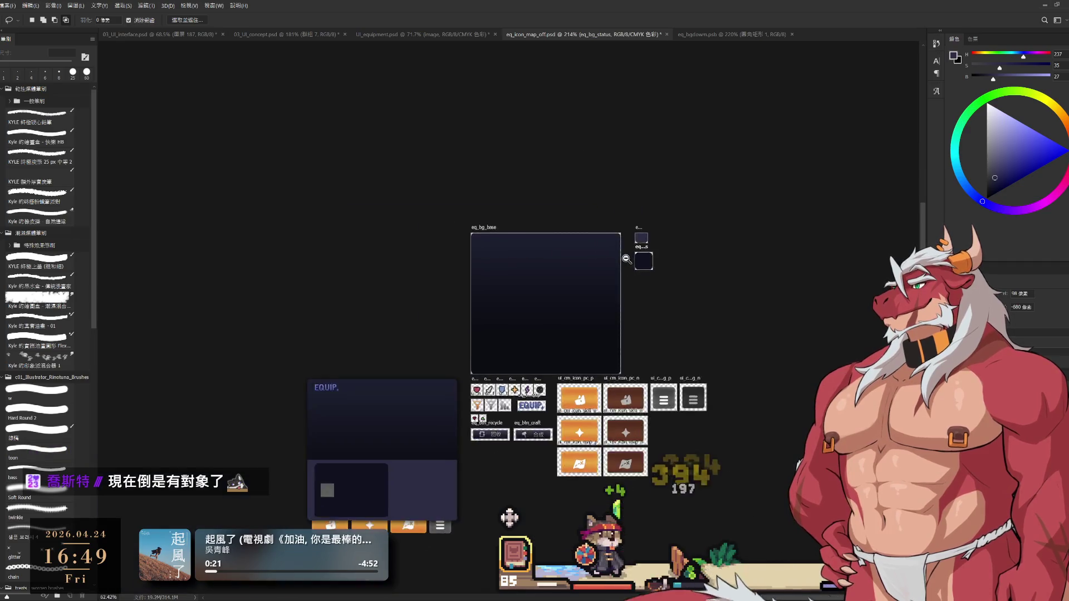
scroll(604, 308, up, 6)
key(ctrl+s)
scroll(724, 278, right, 3)
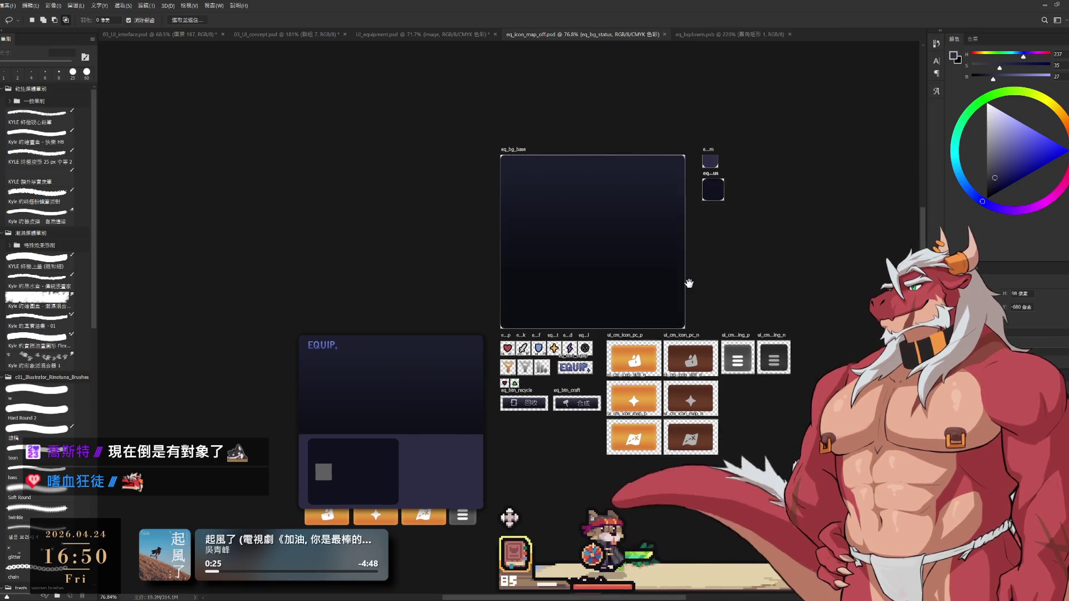
scroll(723, 241, up, 2)
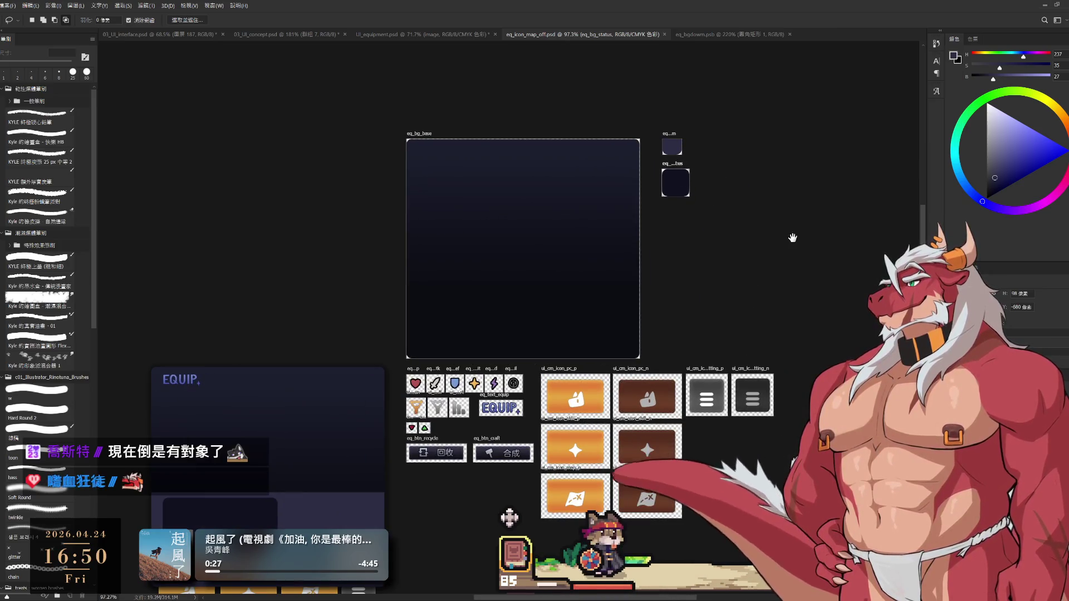